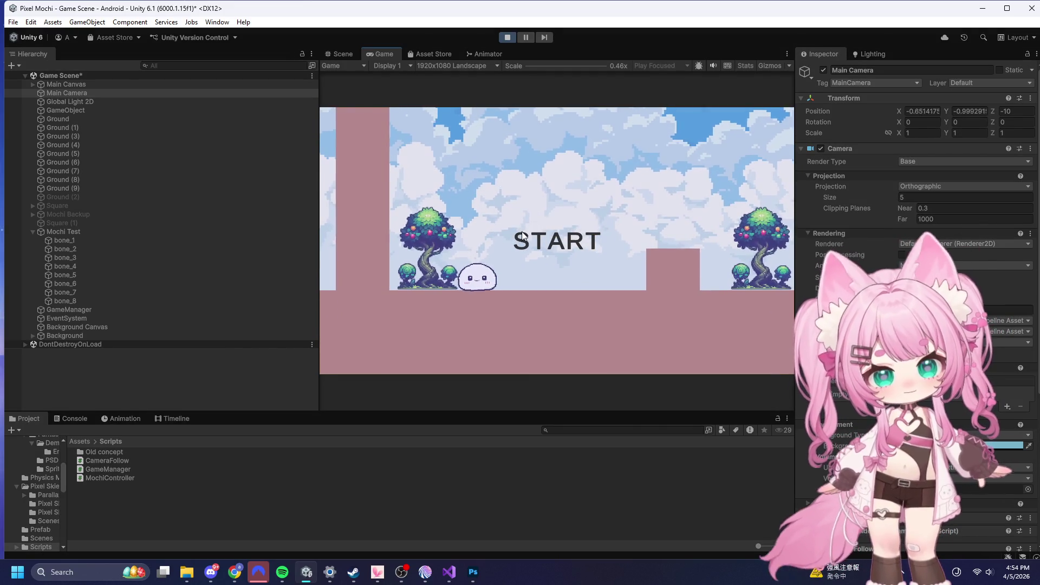
- Start the game from the title screen and jump the mochi past the brown pillars
left_click(521, 233)
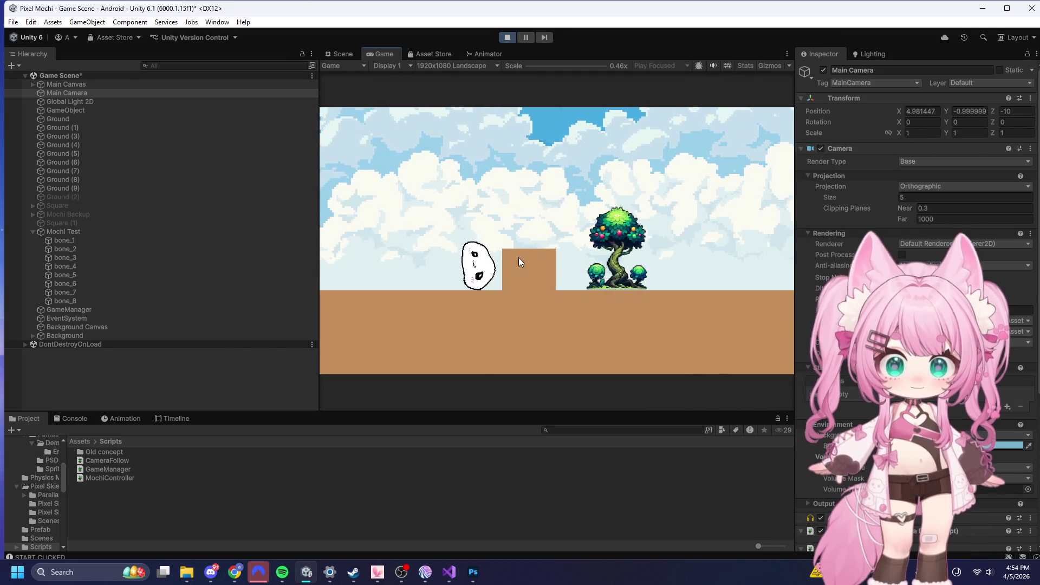
left_click(518, 258)
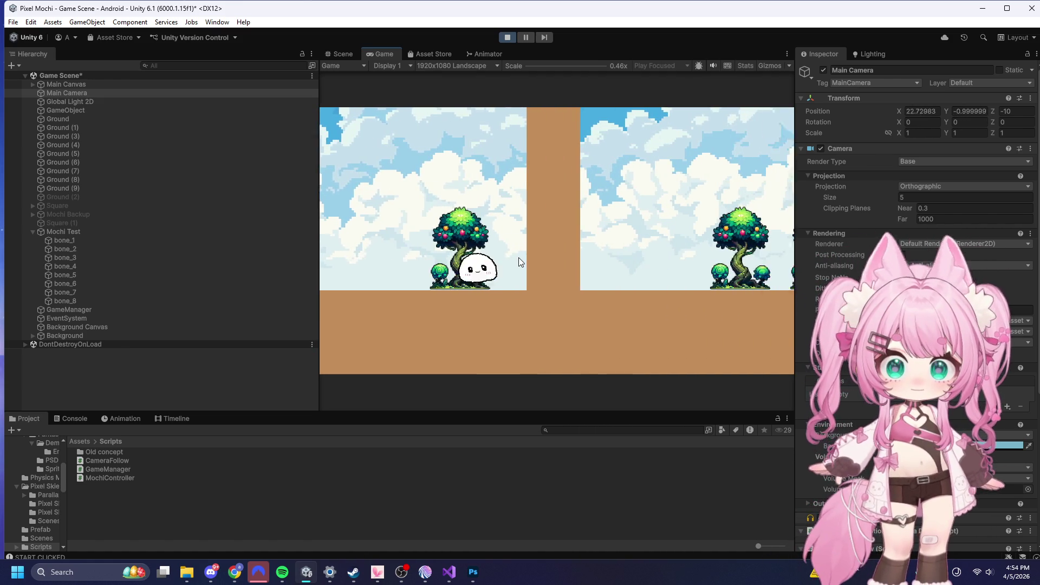
left_click(523, 247)
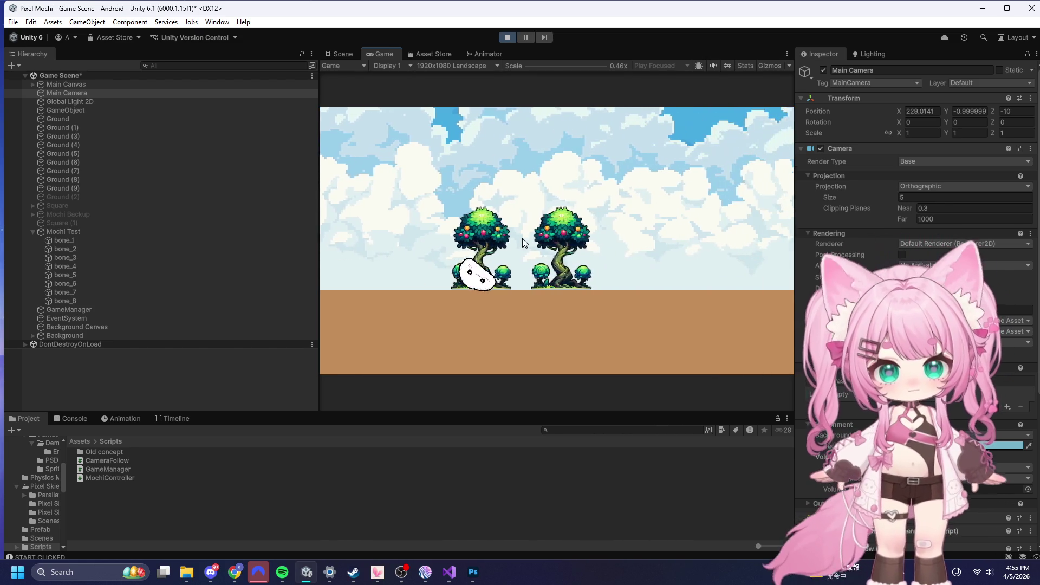
left_click(523, 243)
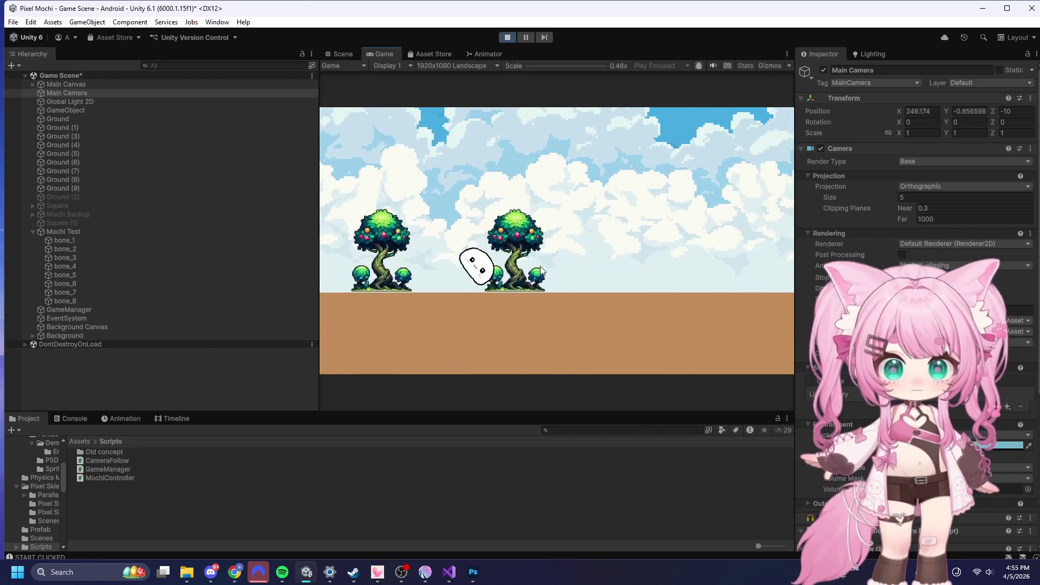
left_click(539, 269)
left_click(539, 265)
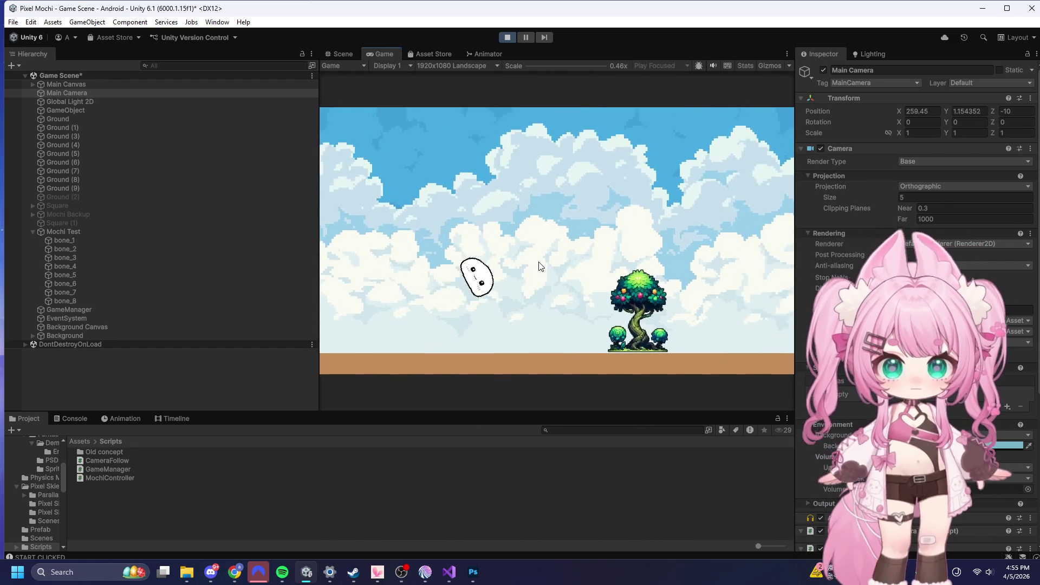
left_click(538, 262)
left_click(538, 261)
- Stop the game and bring up CameraFollow.cs in Visual Studio
left_click(506, 38)
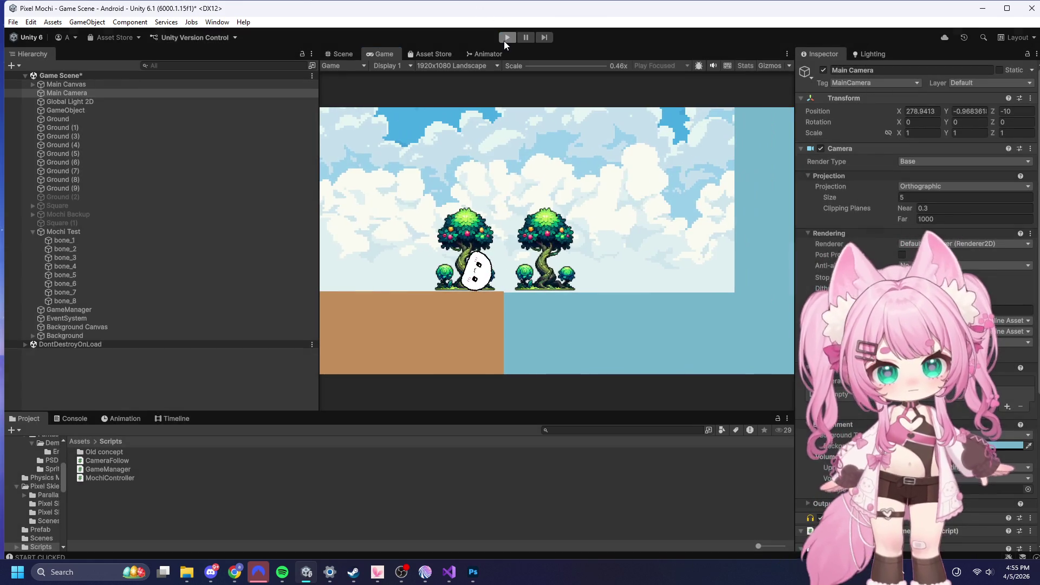
key("alt+Tab")
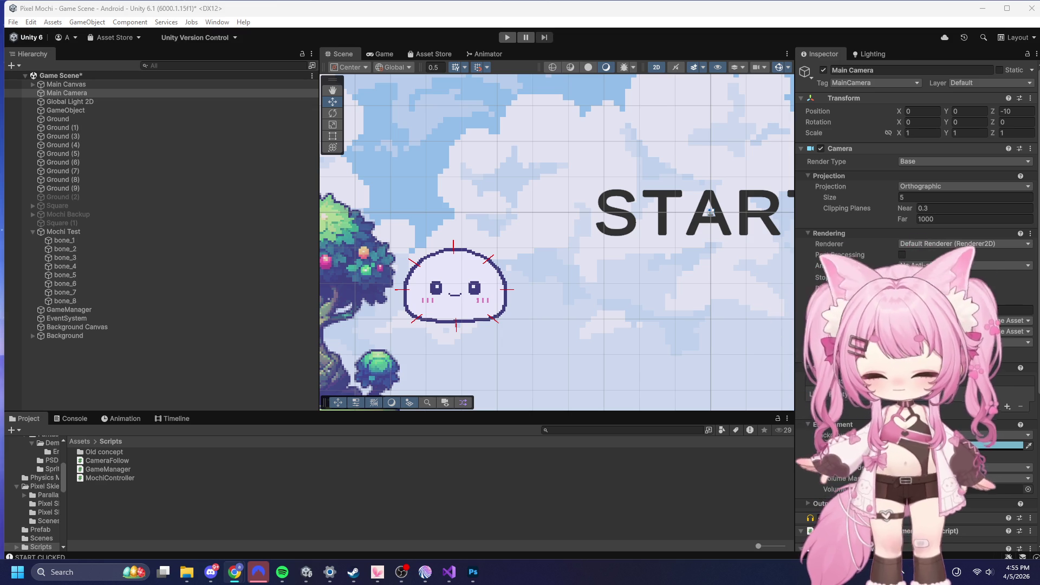
left_click(473, 572)
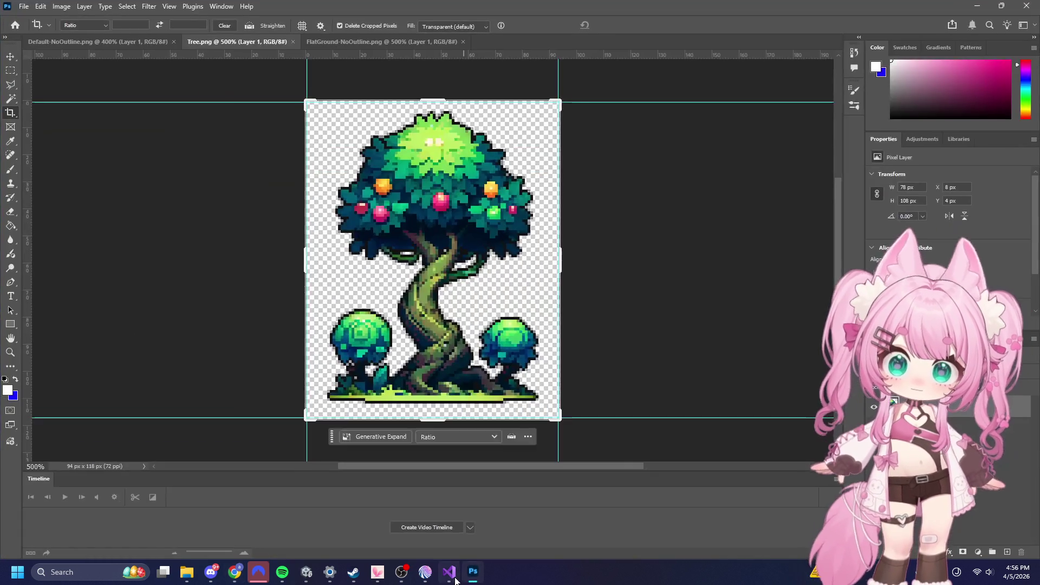
- Select all of the CameraFollow.cs code and fetch the new longer version from the browser
left_click(449, 572)
key("ctrl+a")
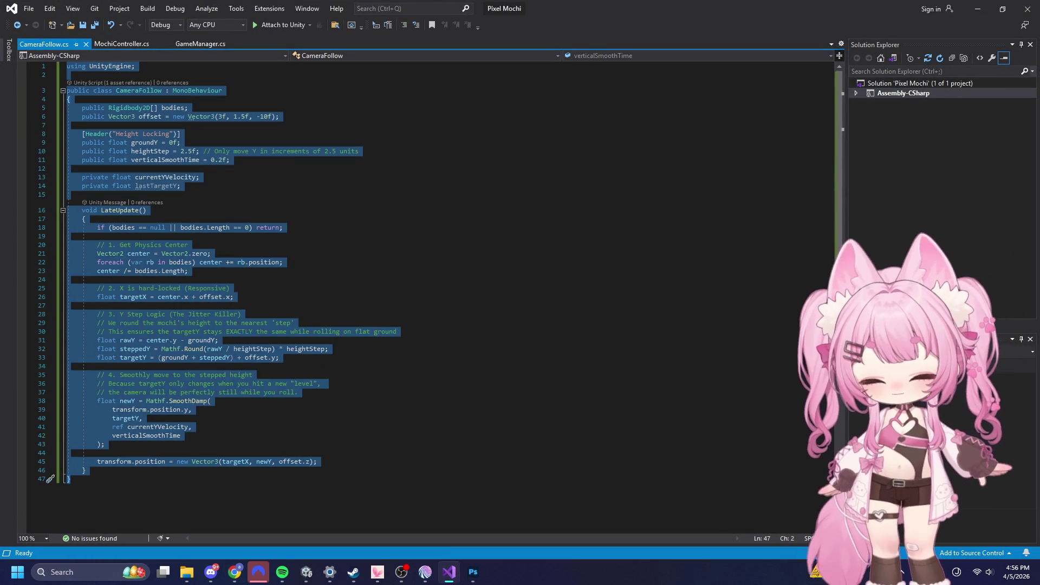
key("alt+Tab")
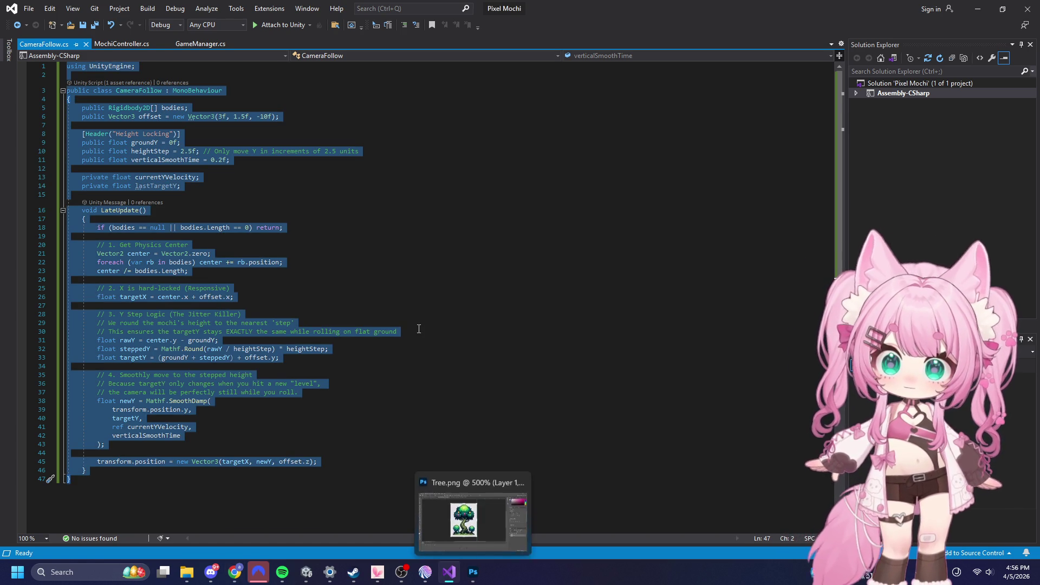
left_click(445, 329)
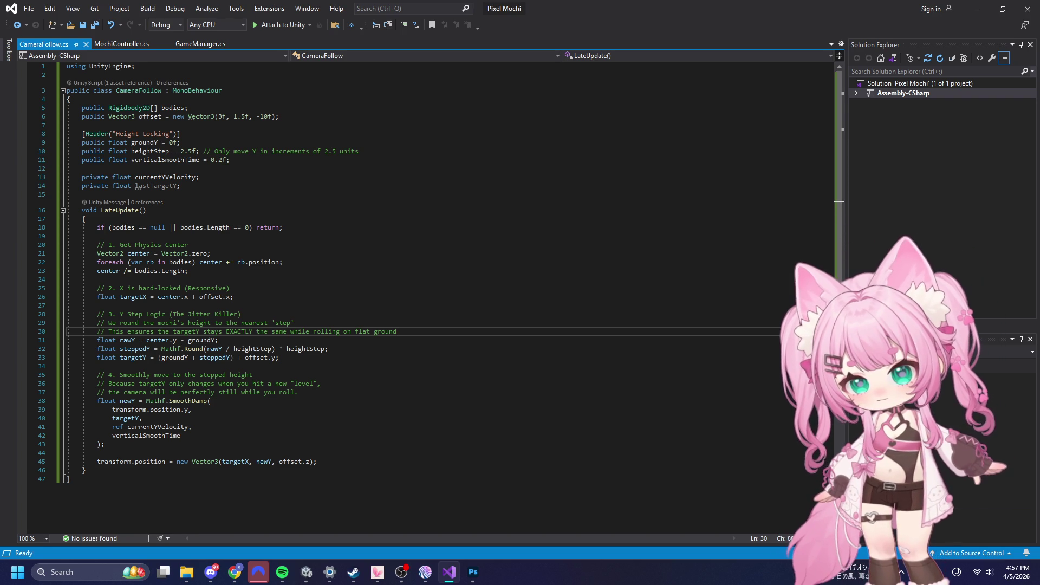
key("alt+Tab")
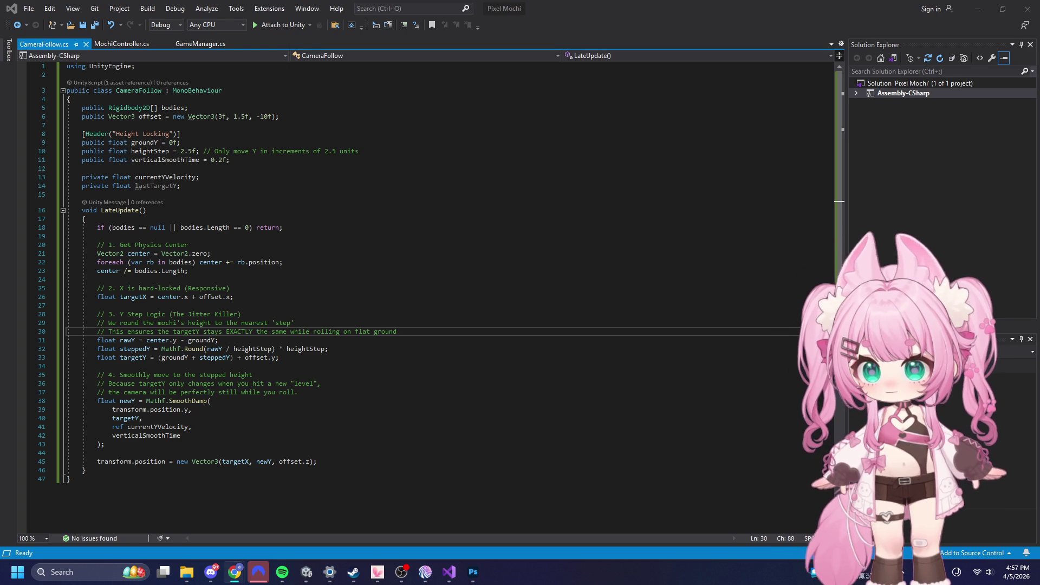
left_click(514, 306)
- Paste the new faster-fall-catch-up CameraFollow code over the old code, save all files, and minimize Visual Studio
key("ctrl+a")
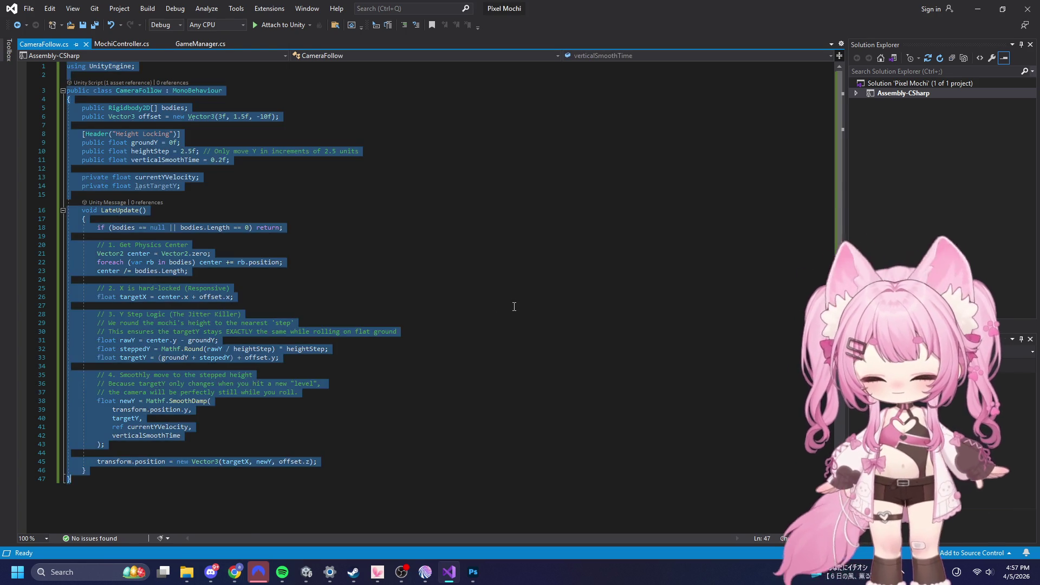
key("ctrl+v")
left_click(29, 8)
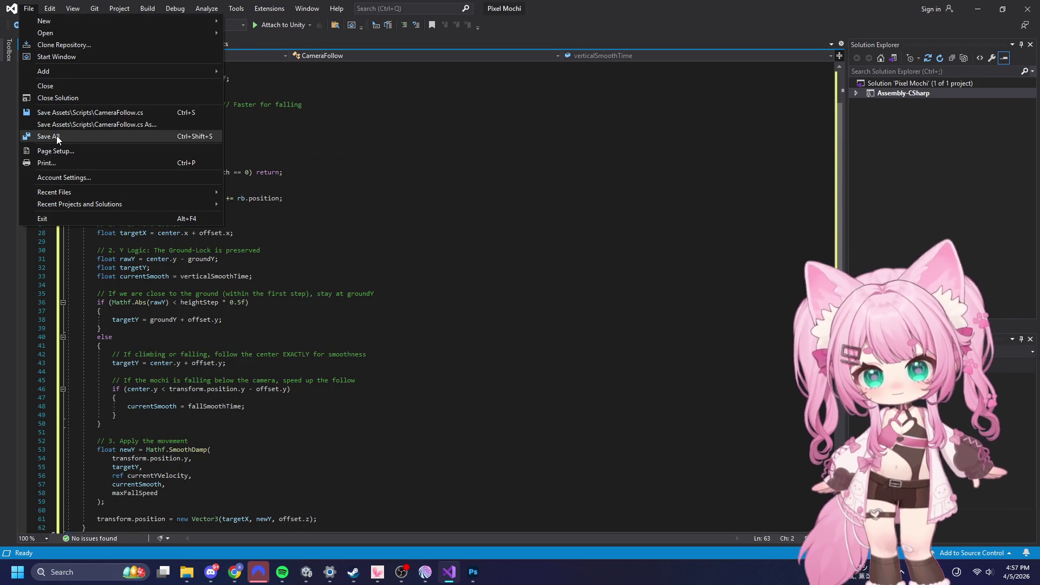
left_click(56, 136)
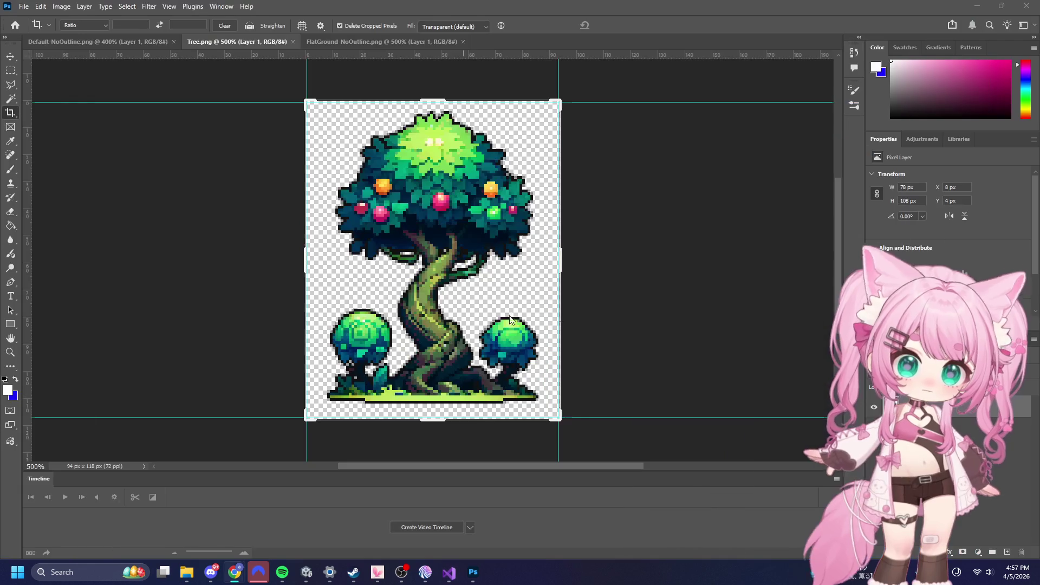
left_click(977, 8)
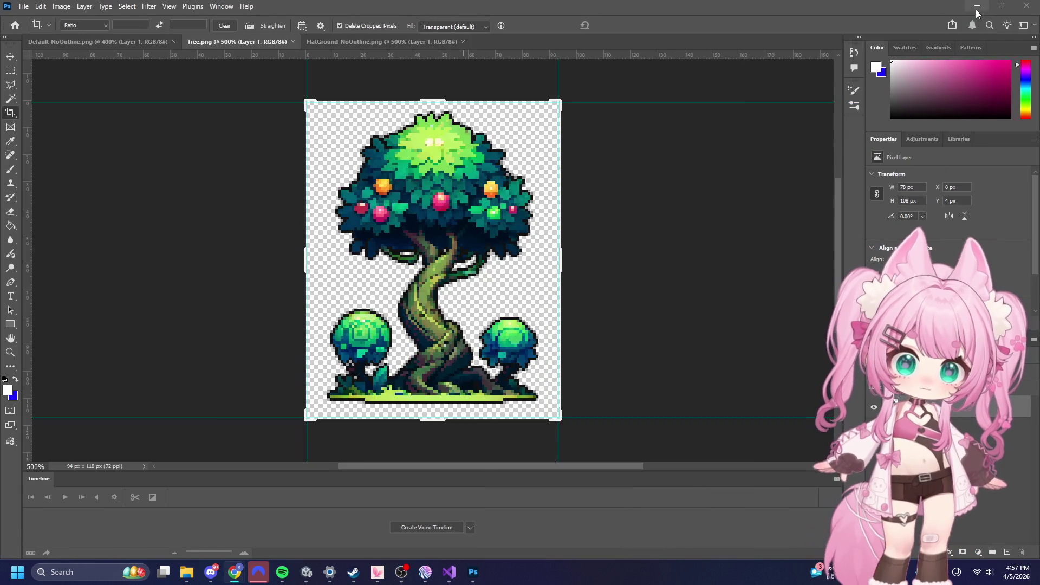
- Return to Unity, start the game, and jump the mochi over the block and up the tall pillar
left_click(976, 6)
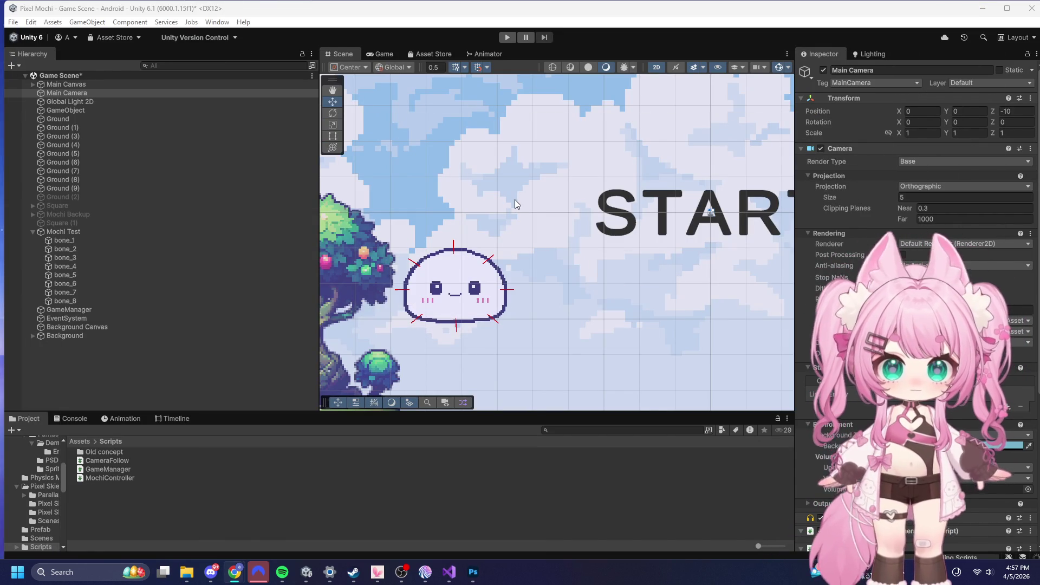
left_click(506, 39)
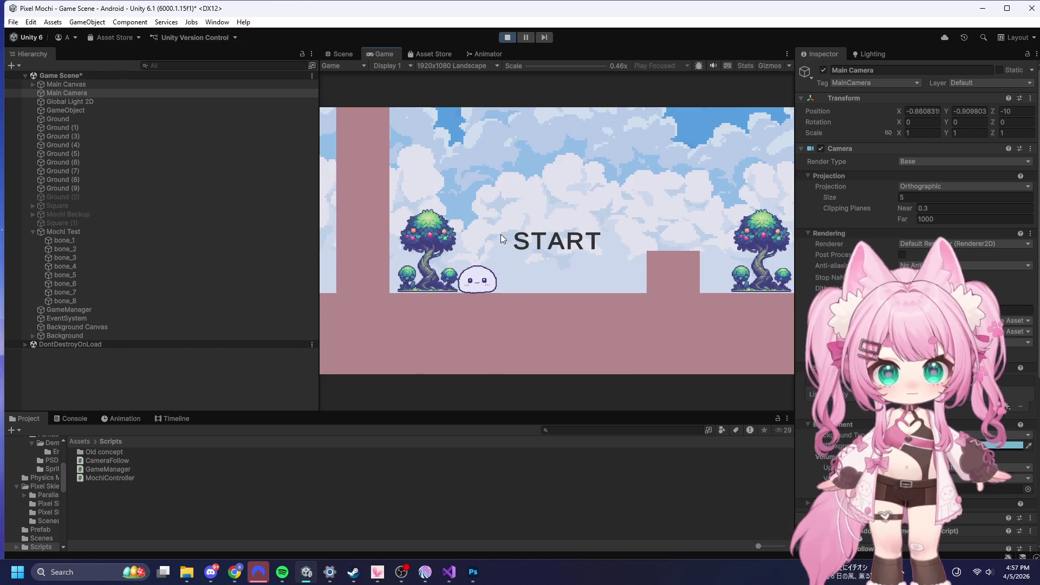
left_click(501, 234)
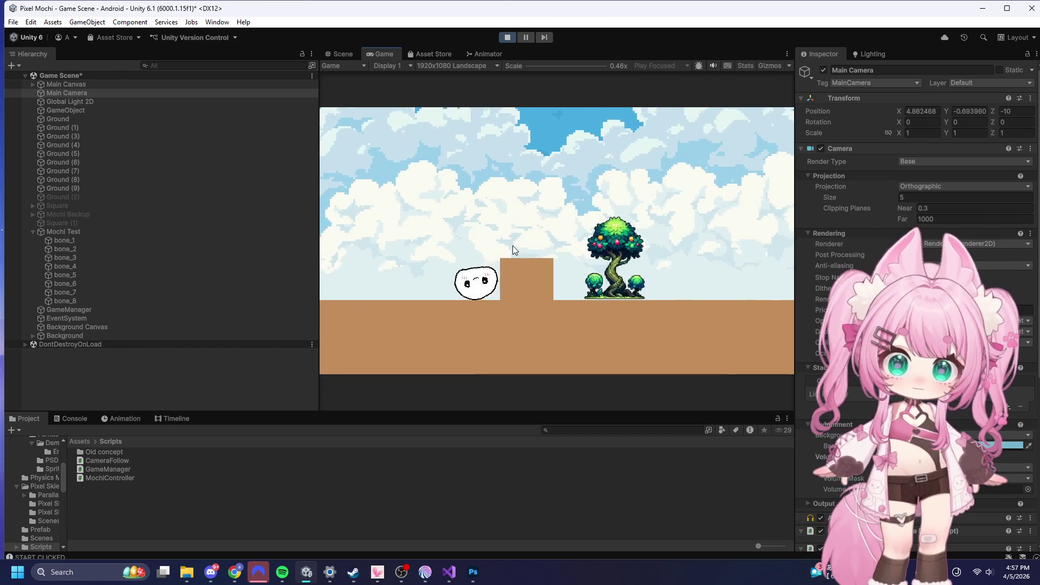
left_click(513, 246)
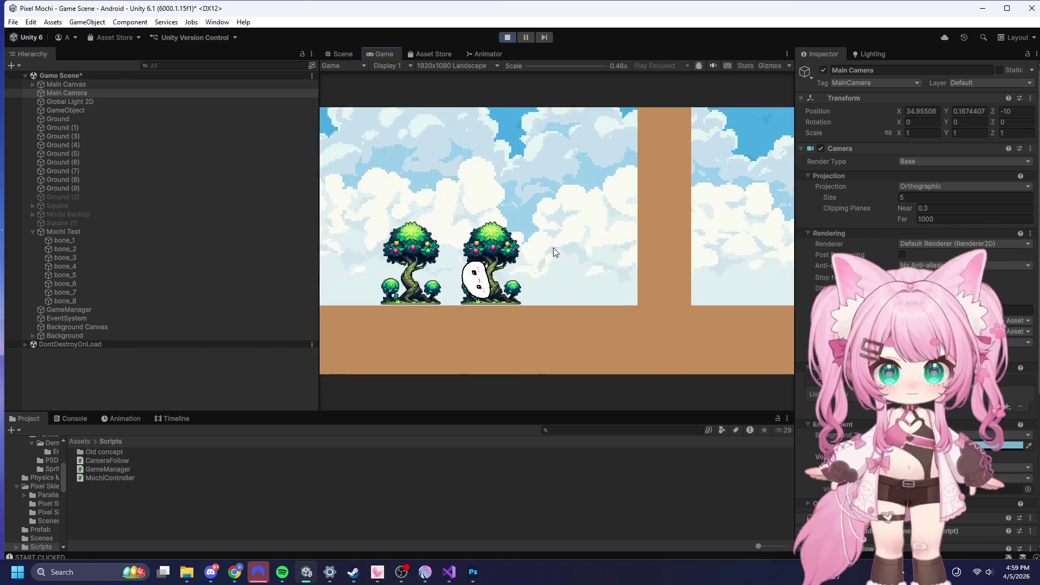
left_click(553, 248)
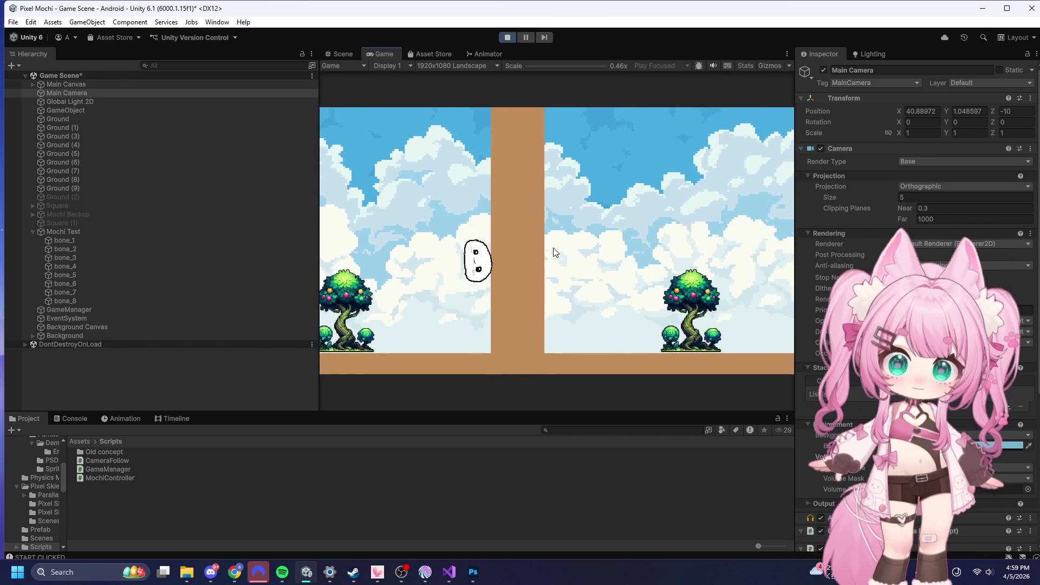
left_click(554, 248)
left_click(553, 248)
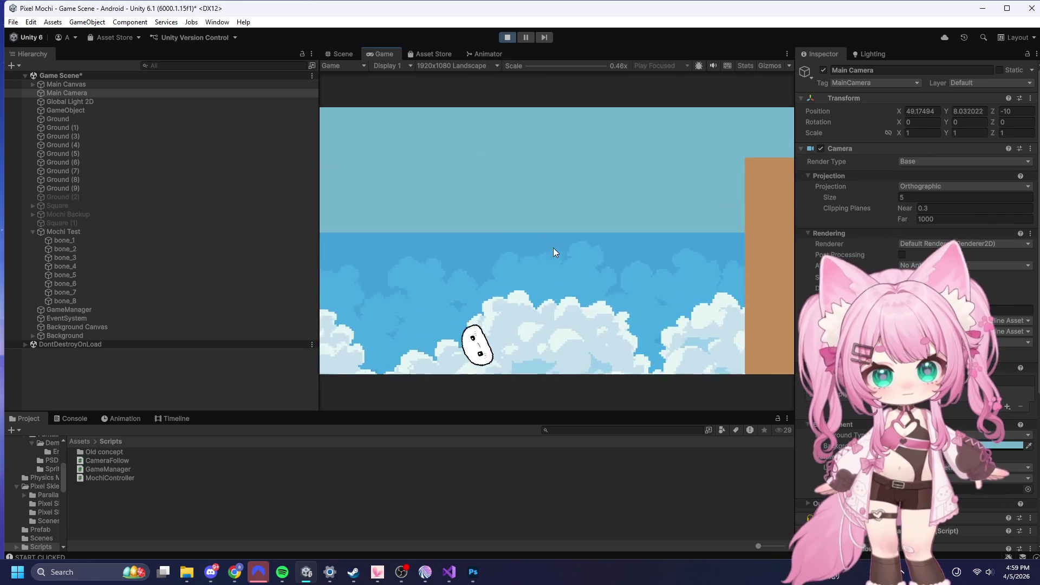
left_click(554, 248)
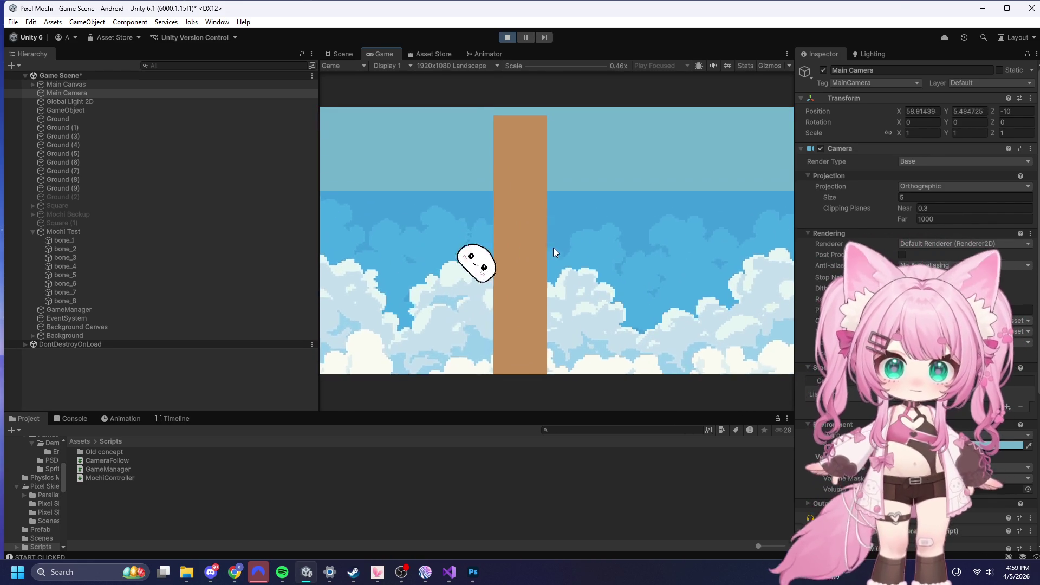
left_click(553, 248)
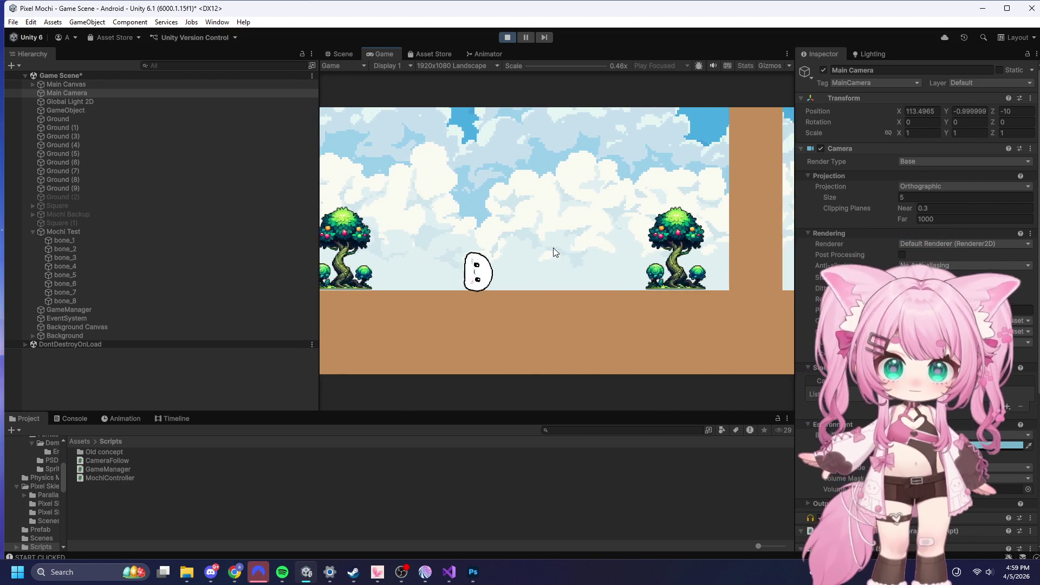
- Hop the mochi with Space past the tree and up the wall, then stop the test
key("space")
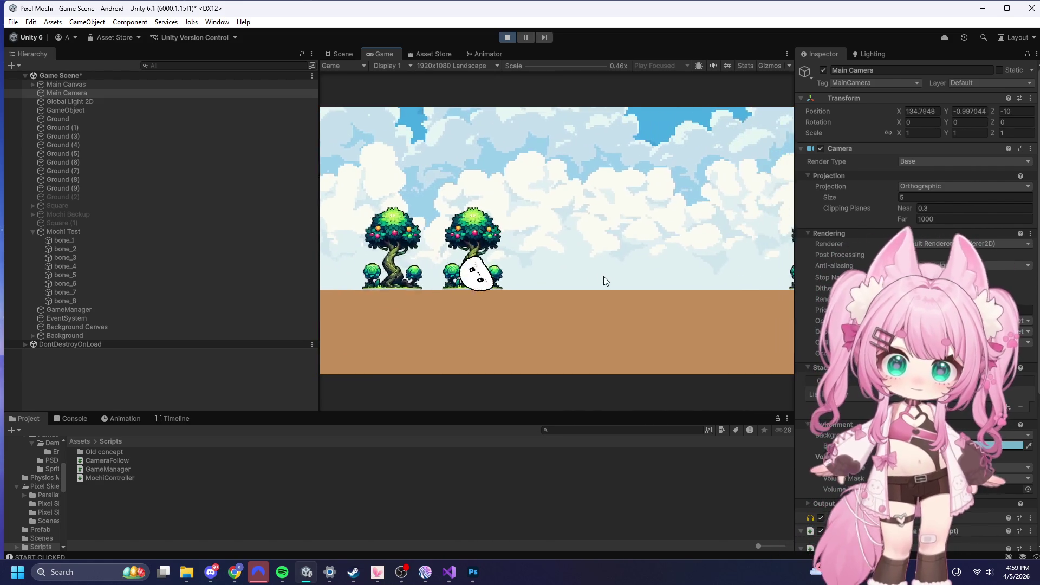
key("space")
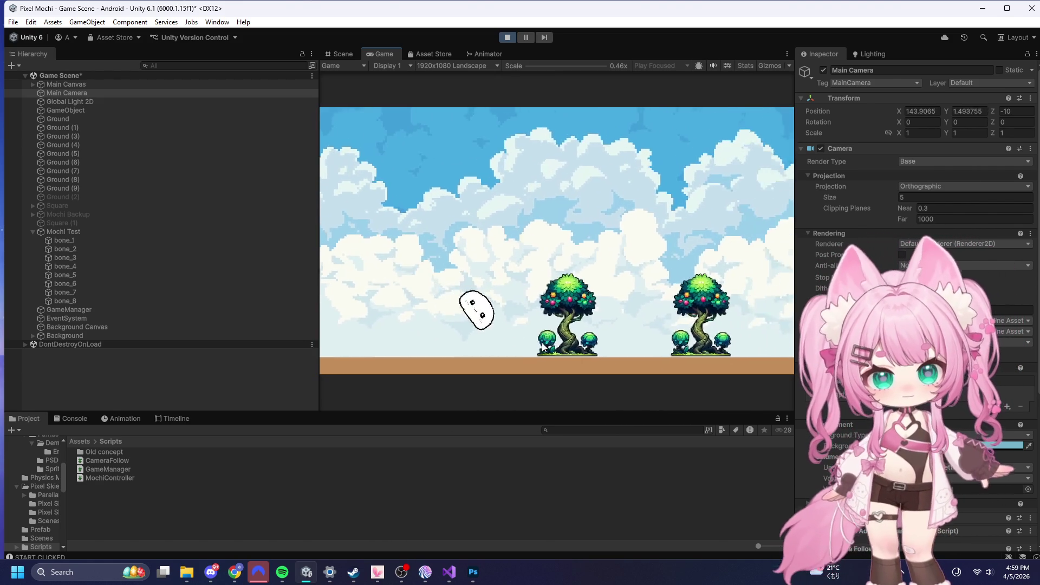
key("space")
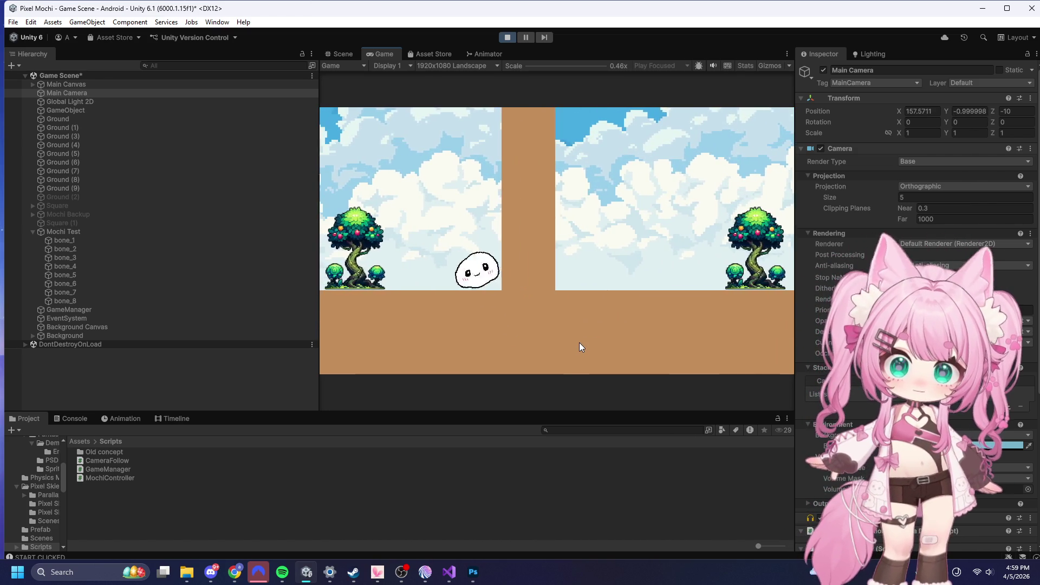
key("space")
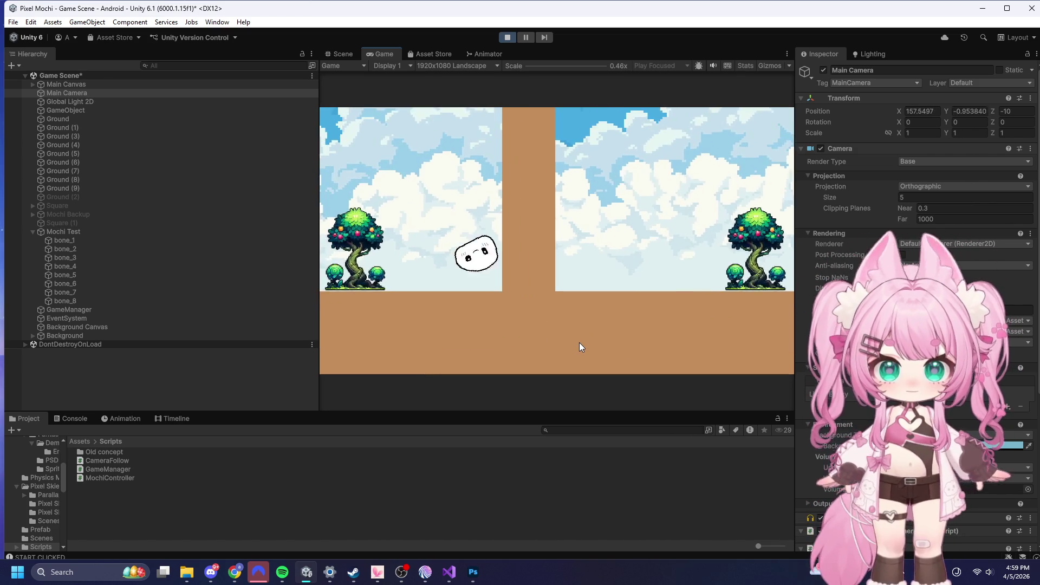
key("space")
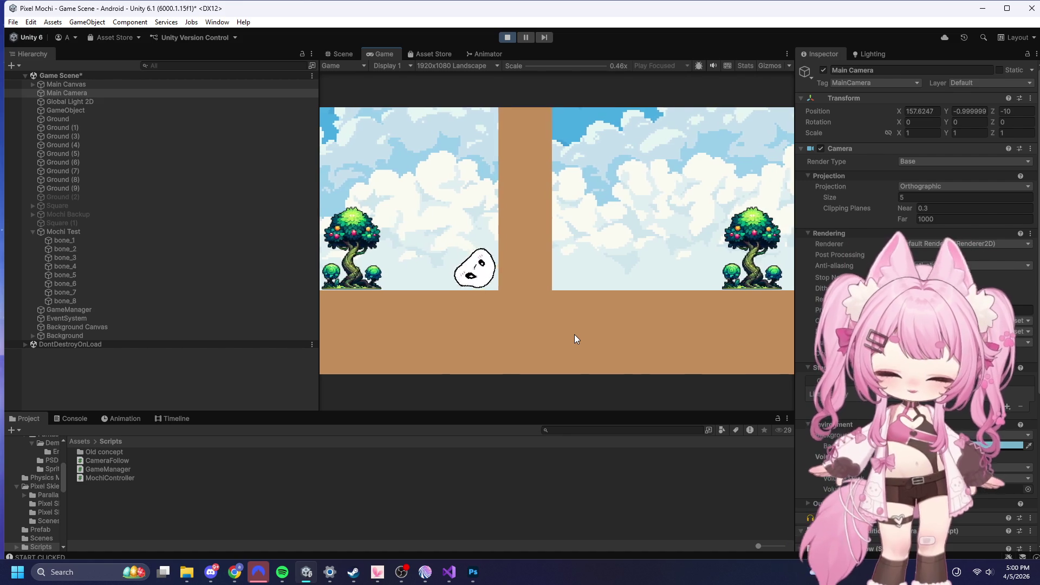
left_click(574, 335)
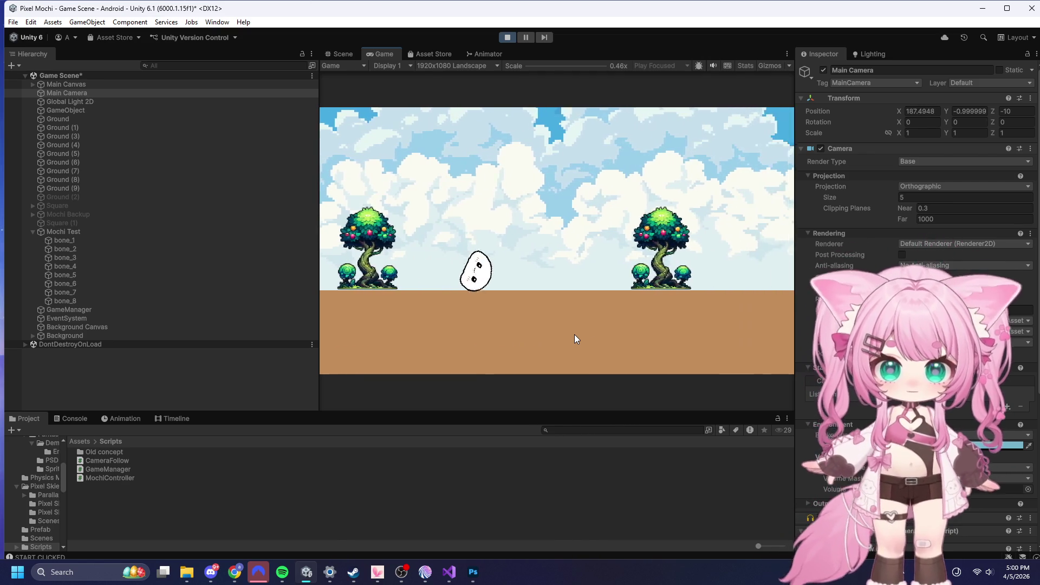
left_click(506, 37)
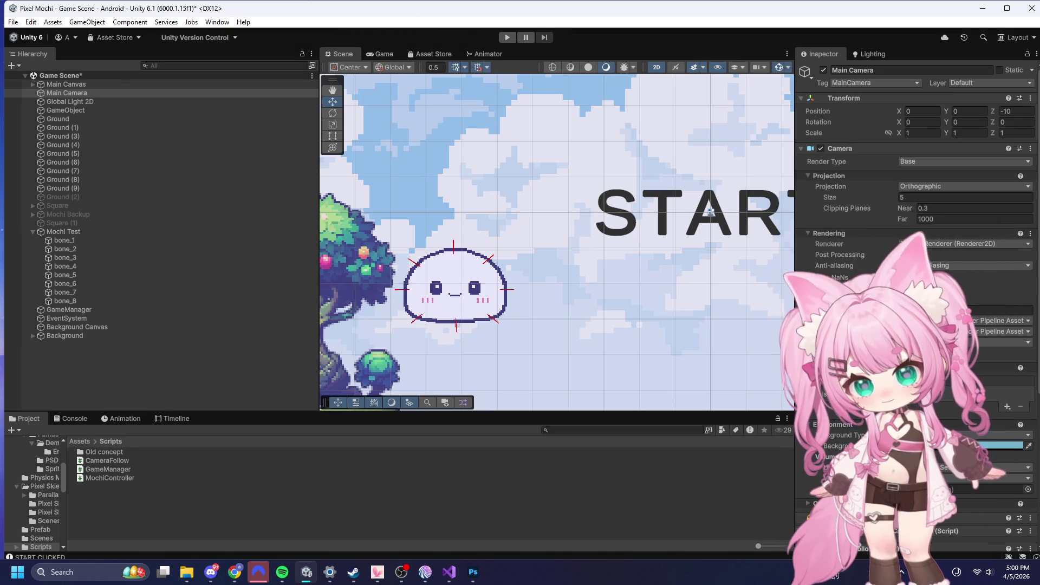
- Switch to Visual Studio and place the caret in CameraFollow.cs
key("alt+Tab")
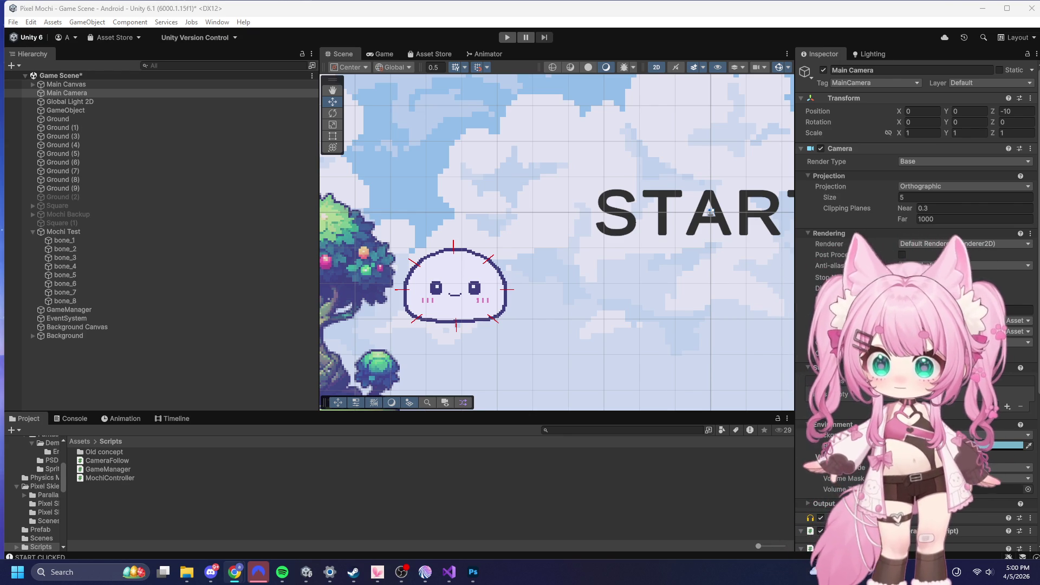
left_click(448, 572)
left_click(388, 281)
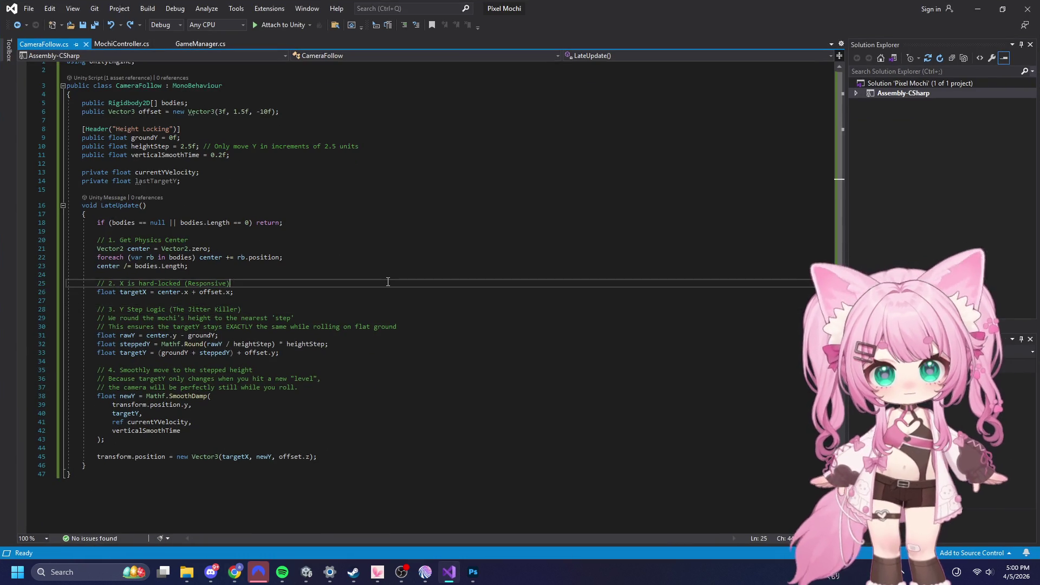
- Select all of the CameraFollow.cs code, then refocus the editor
key("ctrl+a")
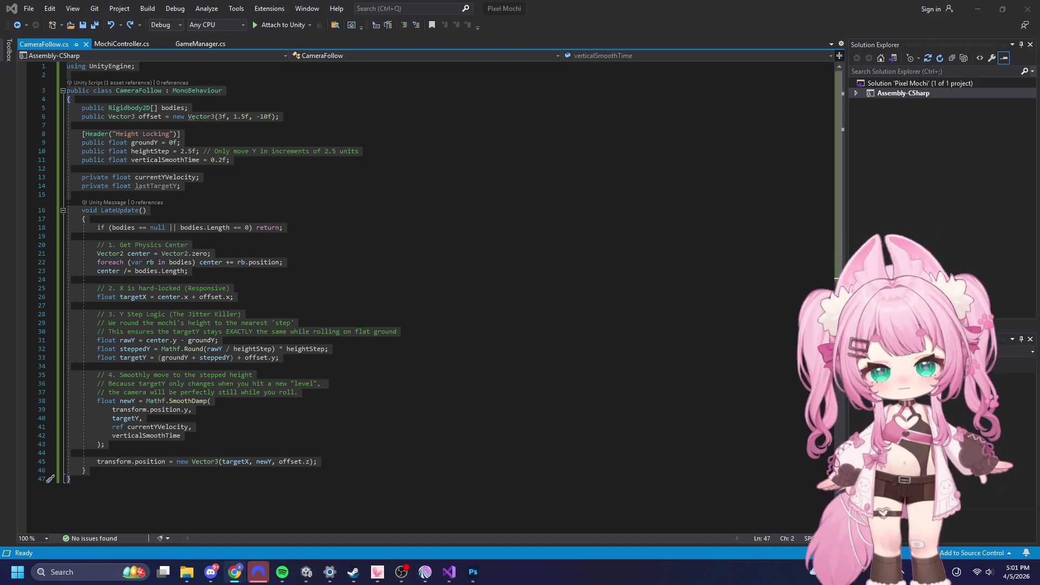
left_click(119, 38)
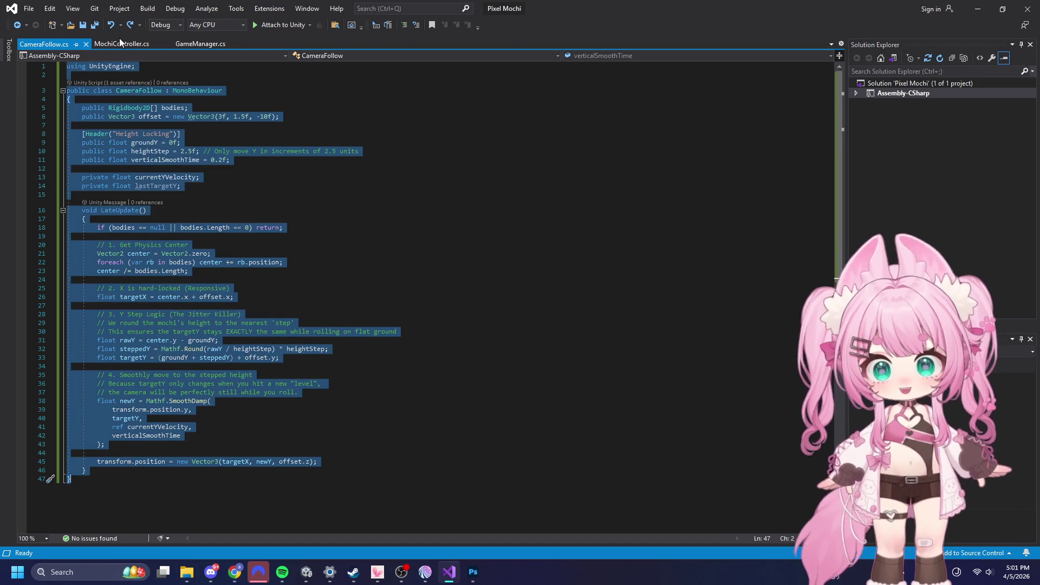
- Open MochiController.cs, select all its code, and switch to the browser
left_click(121, 43)
key("ctrl+a")
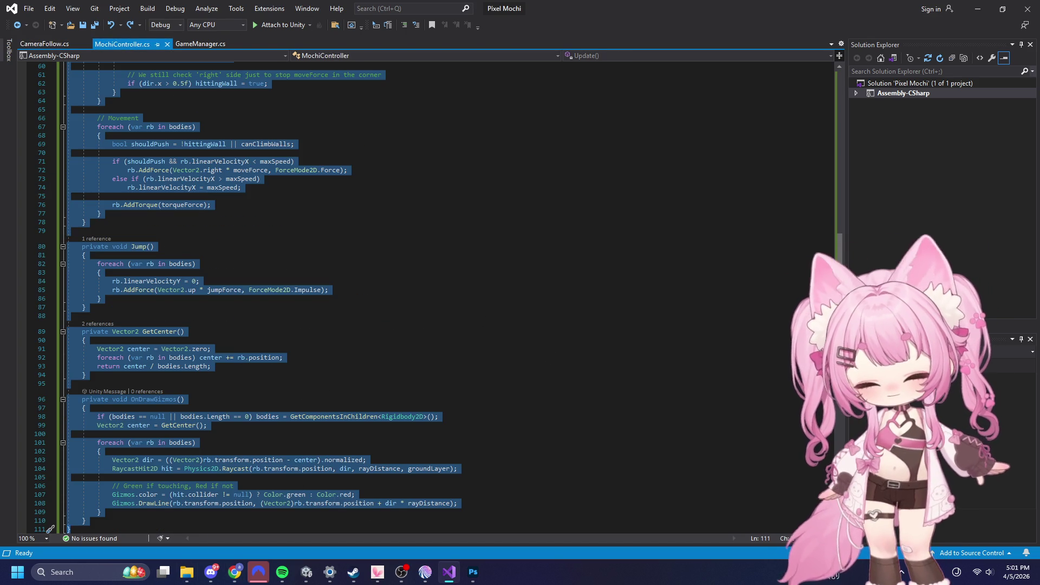
key("alt+Tab")
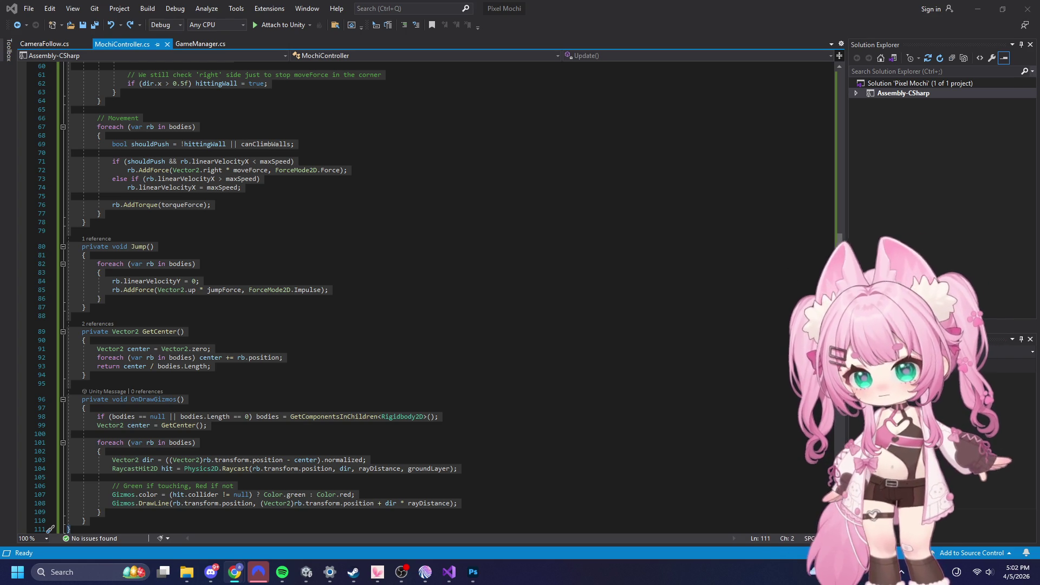
left_click(274, 293)
scroll(327, 348, "up", 11)
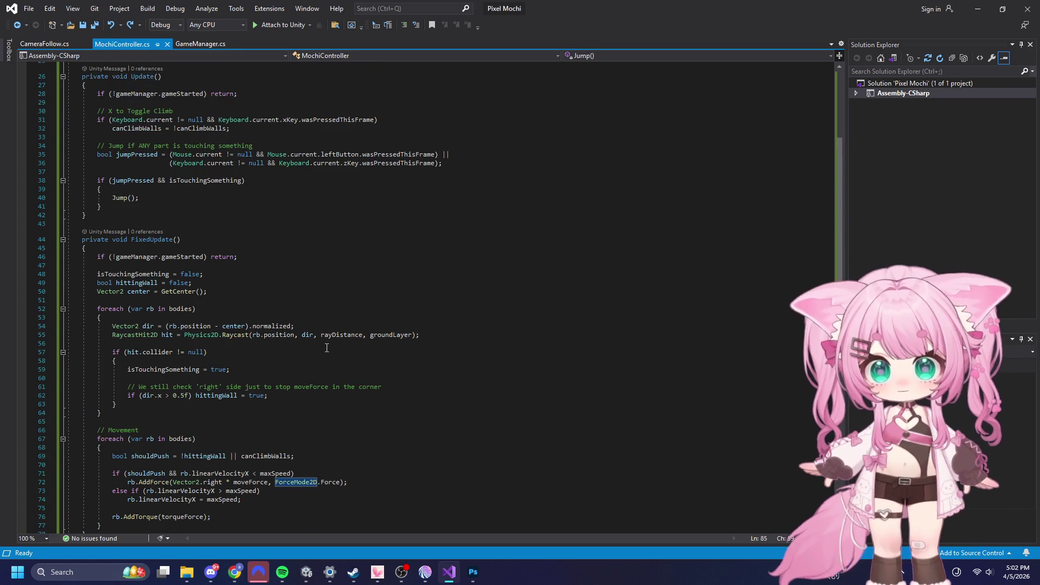
scroll(326, 348, "down", 2)
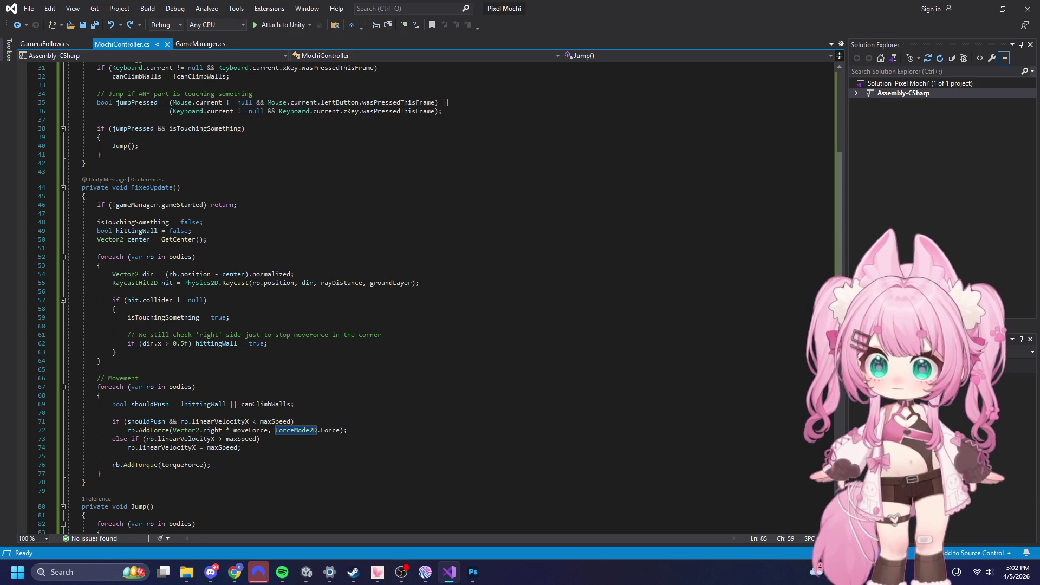
scroll(150, 344, "down", 3)
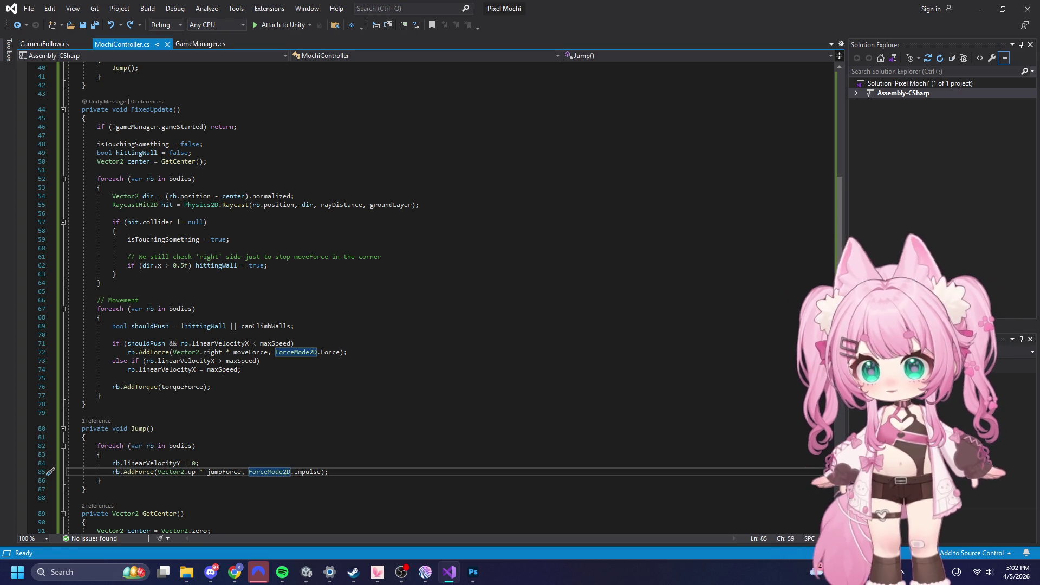
key("alt+Tab")
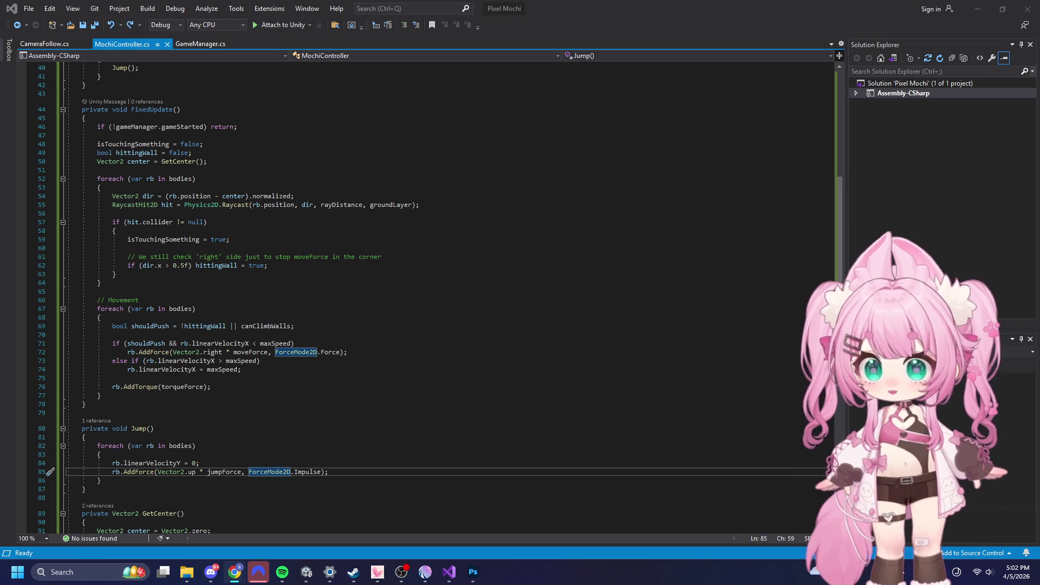
left_click(232, 300)
key("alt+Tab")
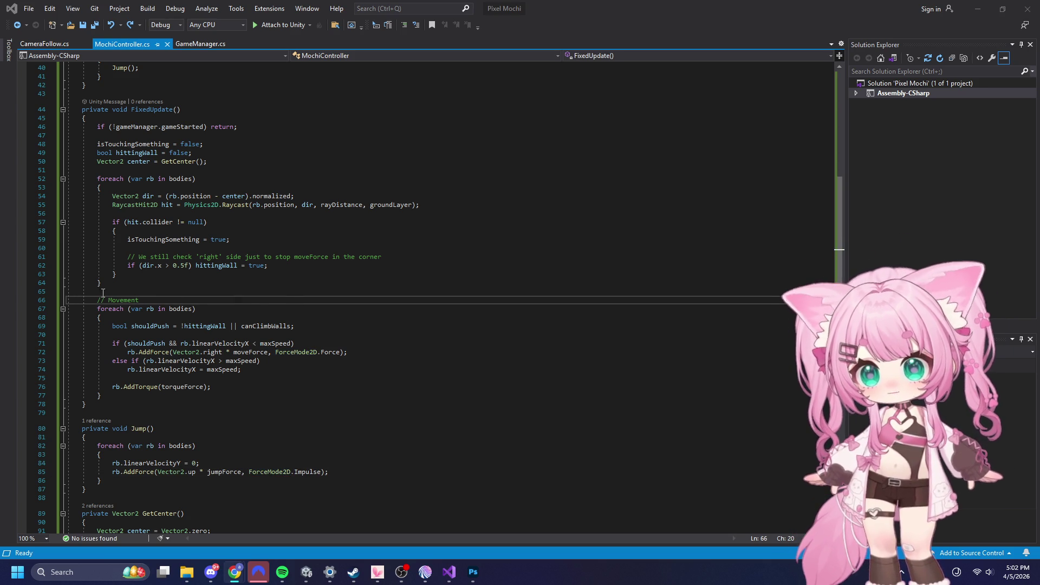
scroll(216, 325, "up", 1)
scroll(140, 308, "down", 1)
mouse_move(98, 309)
left_mouse_down()
mouse_move(295, 328)
mouse_move(239, 396)
left_mouse_up()
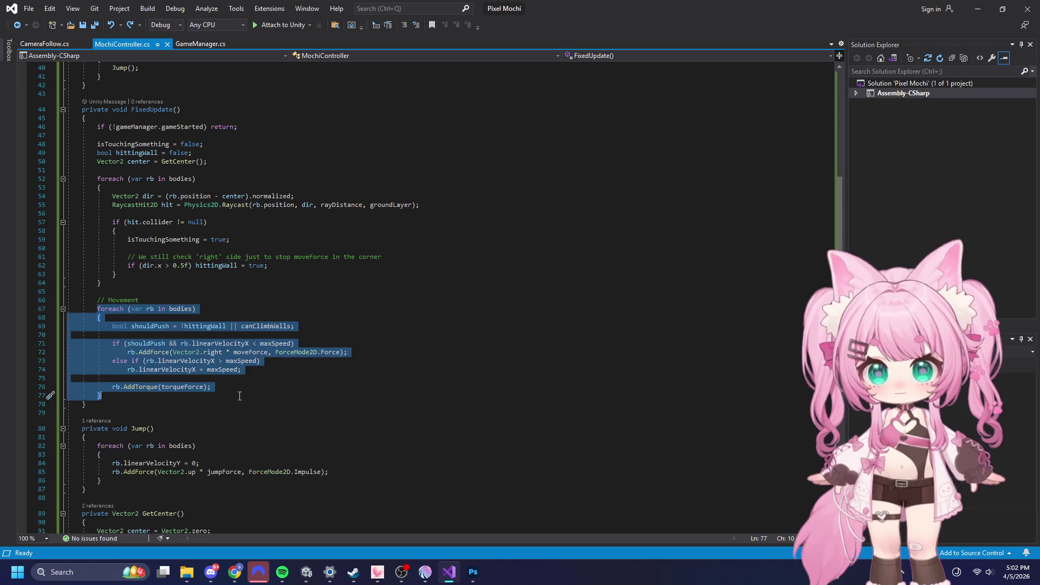
- Paste the corner-stuck angular-damping fix over the Movement loop and save all files
type("foreach (var rb in bodies)         {             bool isStuckInCorner = hittingWall && !canClimbWalls;             bool shouldPush = !hittingWall || canClimbWalls;              // 1. Forward Force logic             if (shouldPush && rb.linearVelocityX < maxSpeed)                 rb.AddForce(Vector2.right * moveForce, ForceMode2D.Force);             else if (rb.linearVelocityX > maxSpeed)                 rb.linearVelocityX = maxSpeed;              // 2. The Torque Fix:             // If stuck in a corner, don't apply torque and add damping to stop the spinning             if (isStuckInCorner)             {                 rb.angularDamping = 10f; // Rapidly stop the \"grinding\" spin             }             else             {                 rb.angularDamping = 0.5f; // Normal rolling damping                 rb.AddTorque(torqueForce);             }         }")
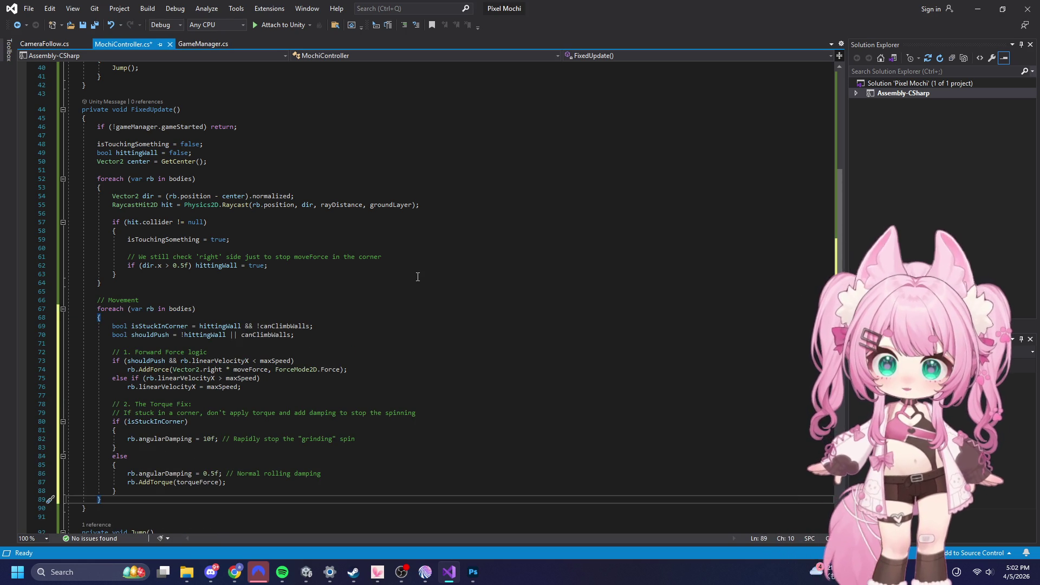
scroll(604, 281, "down", 3)
scroll(607, 302, "up", 2)
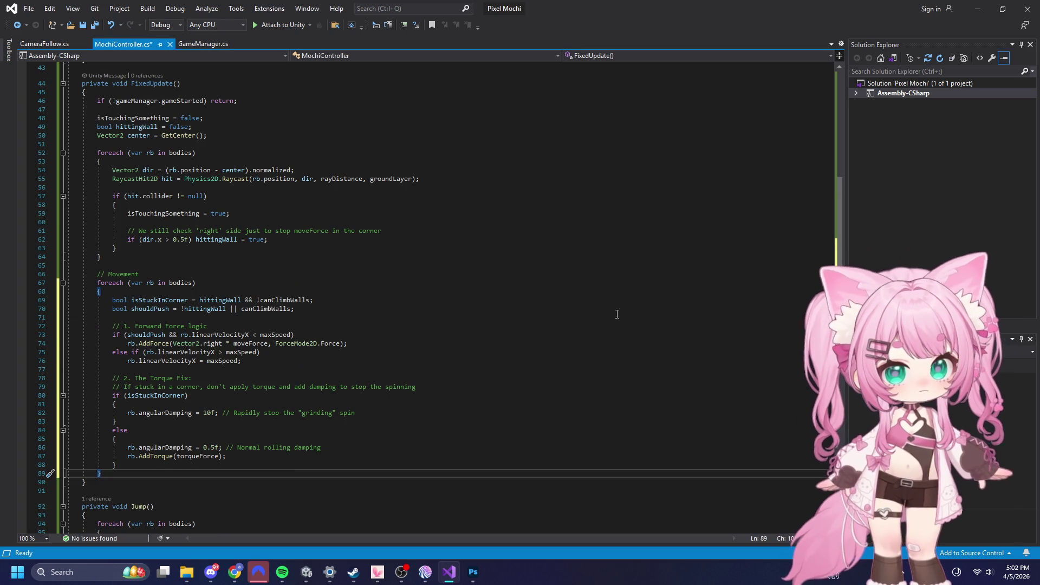
scroll(509, 384, "down", 3)
scroll(514, 366, "up", 3)
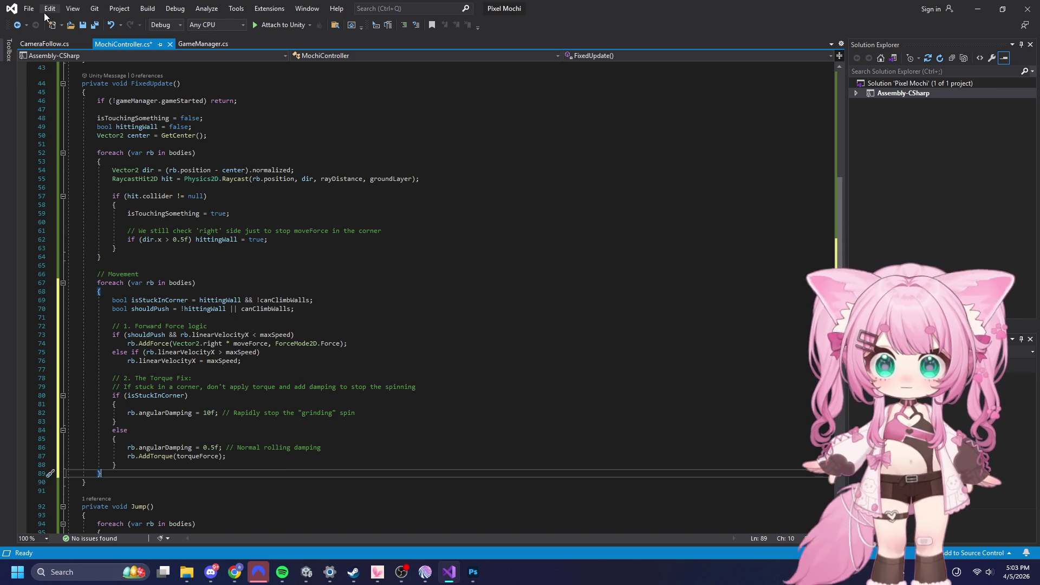
left_click(29, 8)
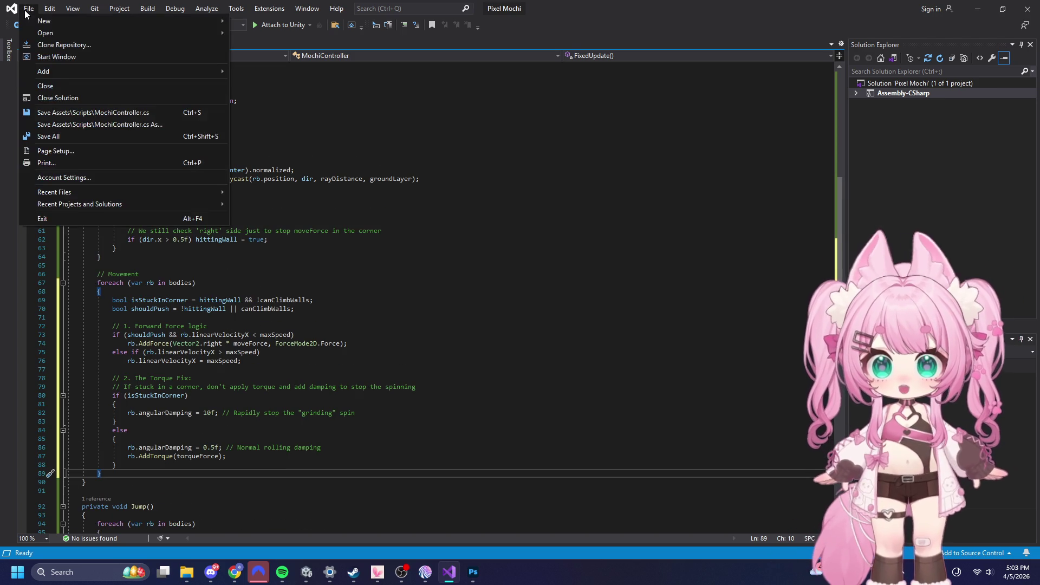
left_click(44, 136)
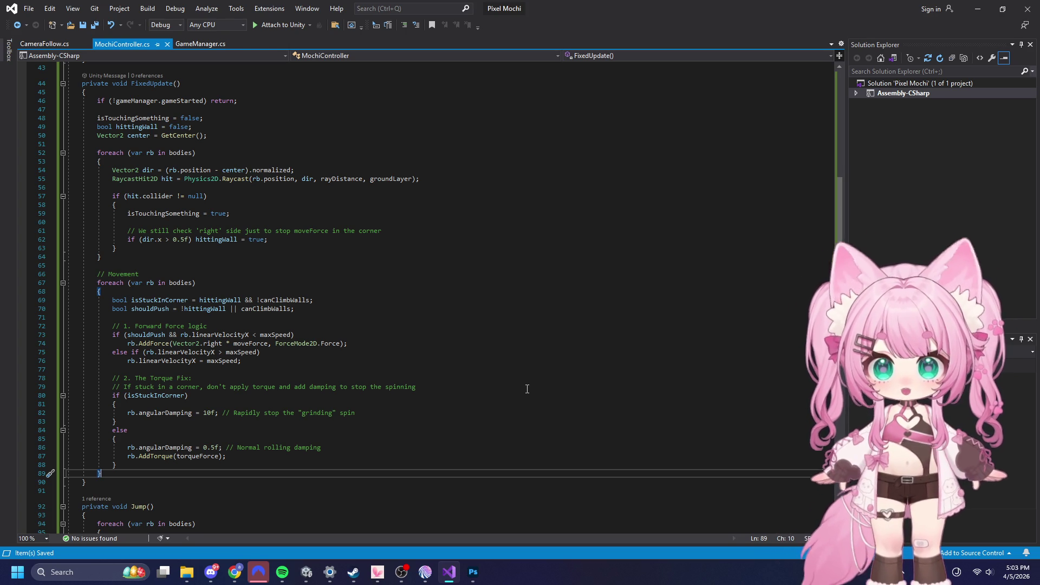
- Review the script, save all files once more, and minimize Visual Studio
scroll(434, 433, "down", 5)
scroll(540, 369, "up", 6)
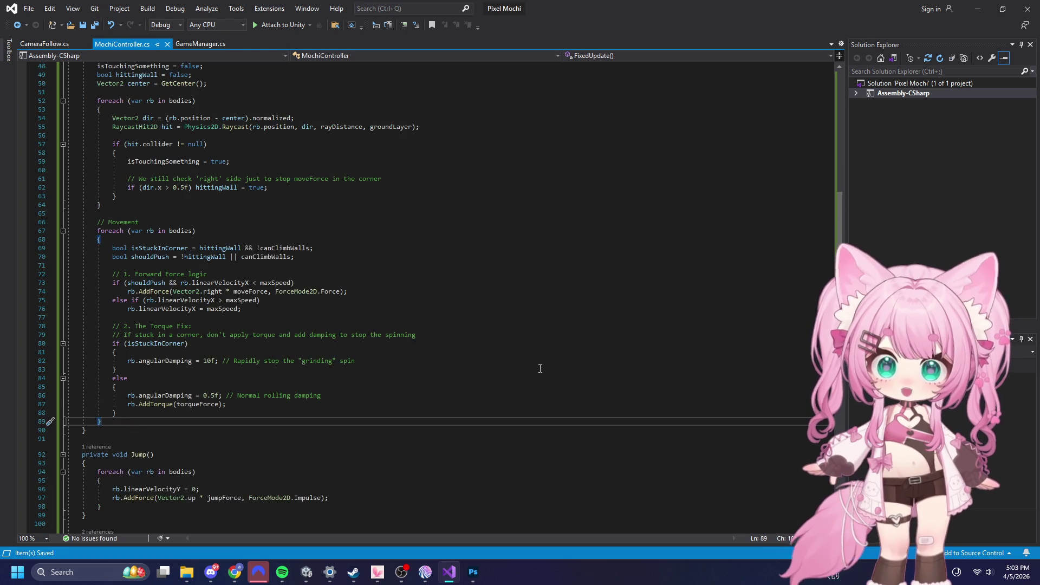
scroll(540, 368, "down", 1)
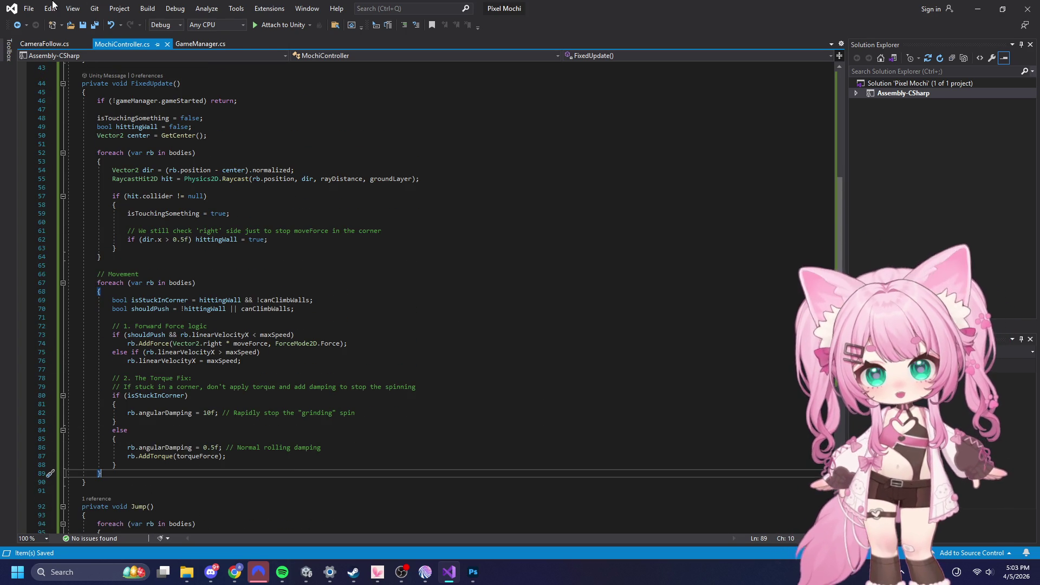
left_click(28, 8)
left_click(64, 137)
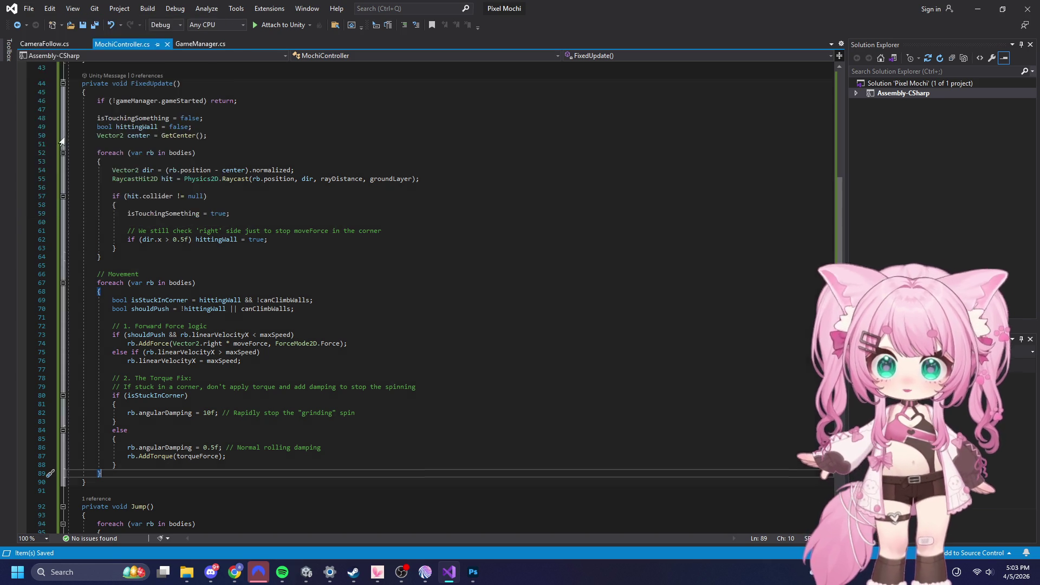
left_click(983, 13)
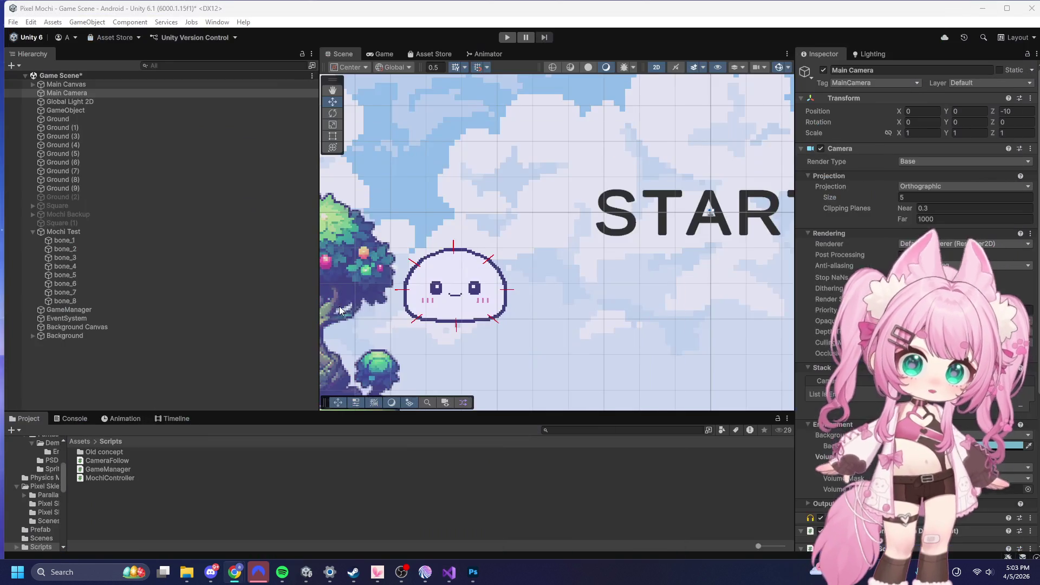
- Play-test the level in Unity, starting the game from its START screen
scroll(391, 171, "down", 3)
scroll(437, 126, "down", 2)
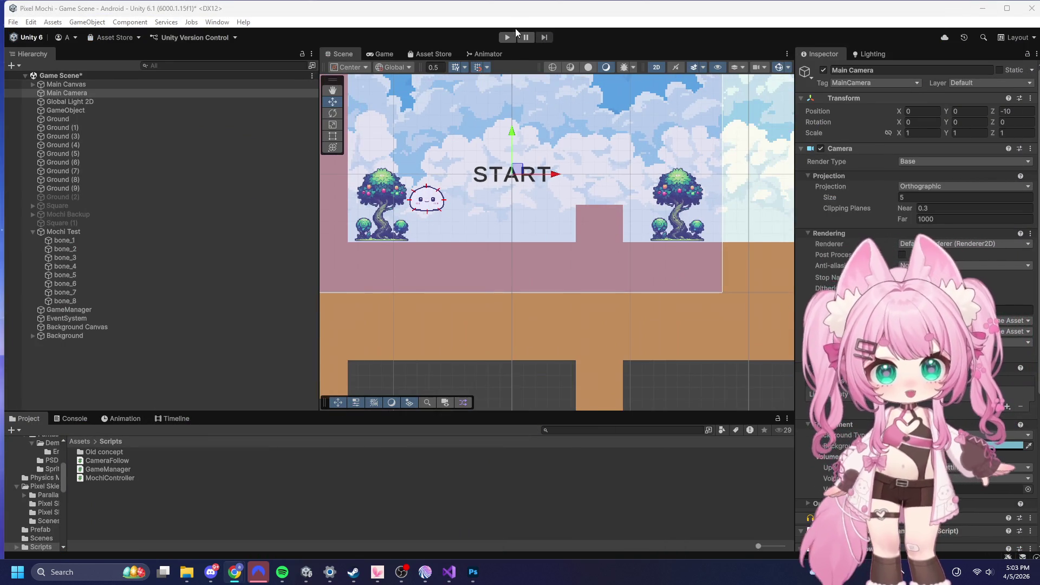
left_click(515, 37)
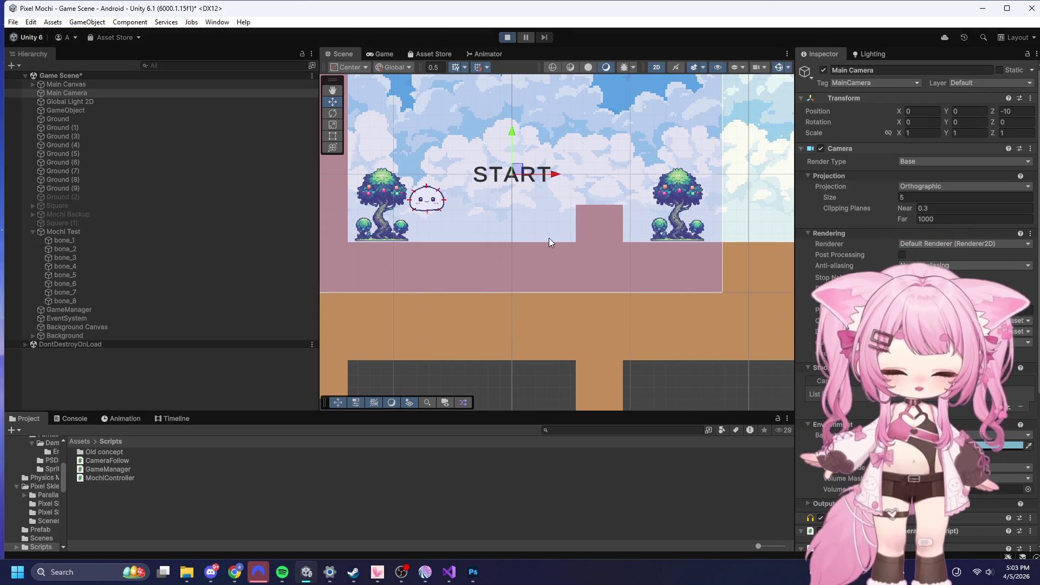
left_click(553, 217)
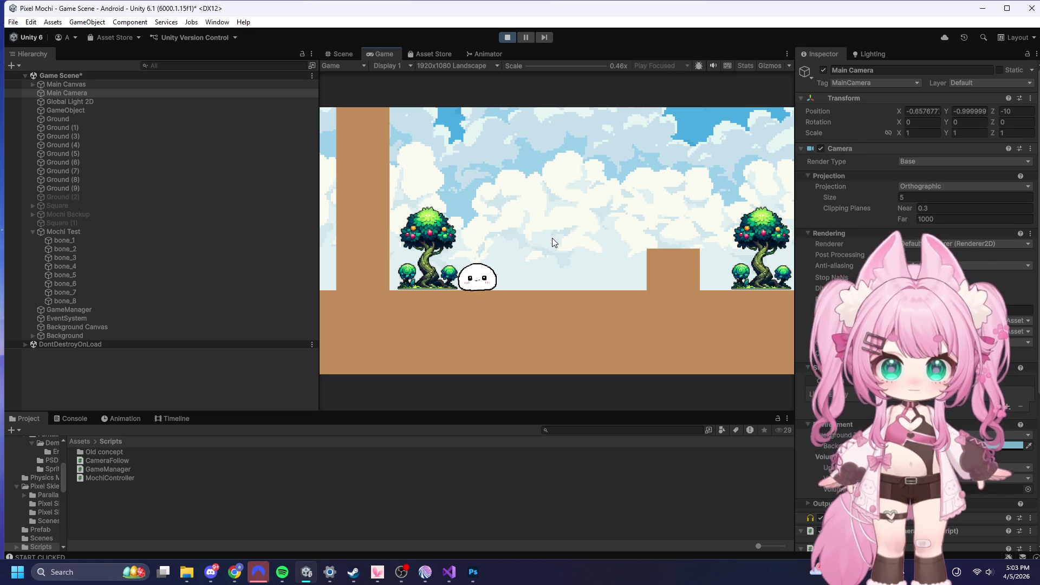
scroll(916, 217, "down", 5)
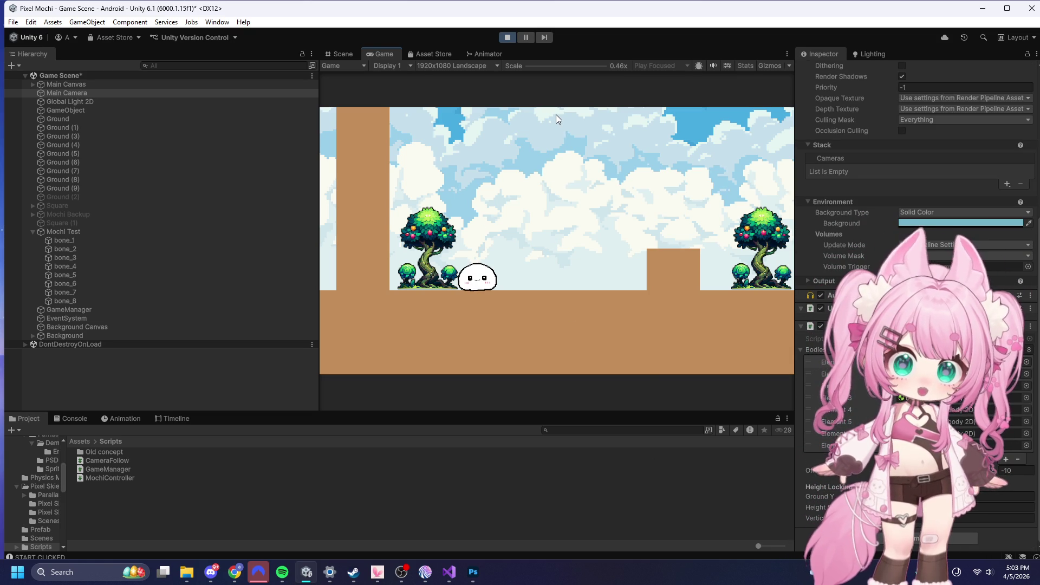
- Stop the play test and bring Visual Studio back to the front
left_click(507, 37)
key("alt+Tab")
left_click(506, 326)
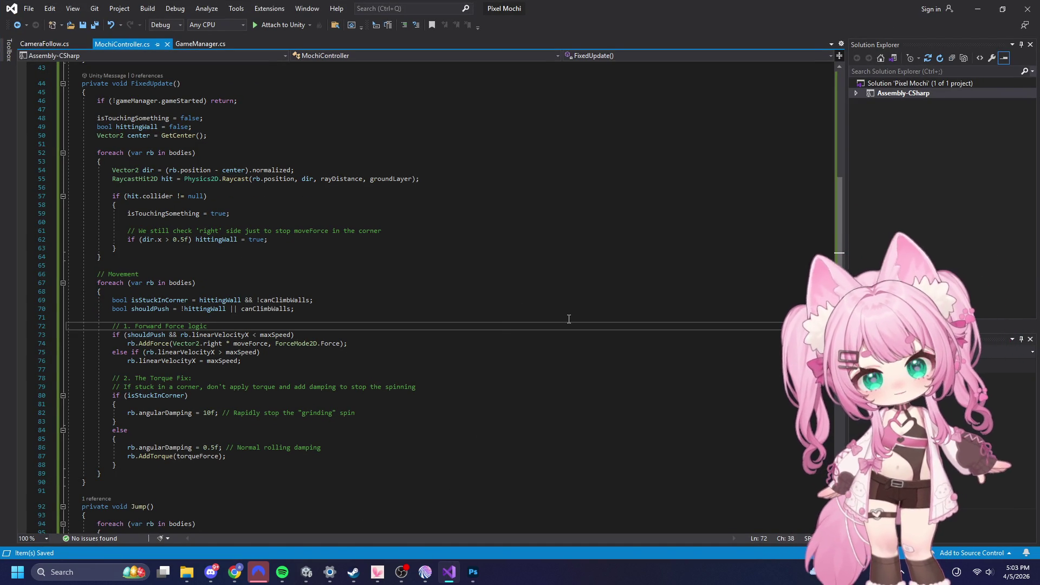
- Undo the corner torque fix in MochiController's movement loop and select the whole script
key("alt+Tab")
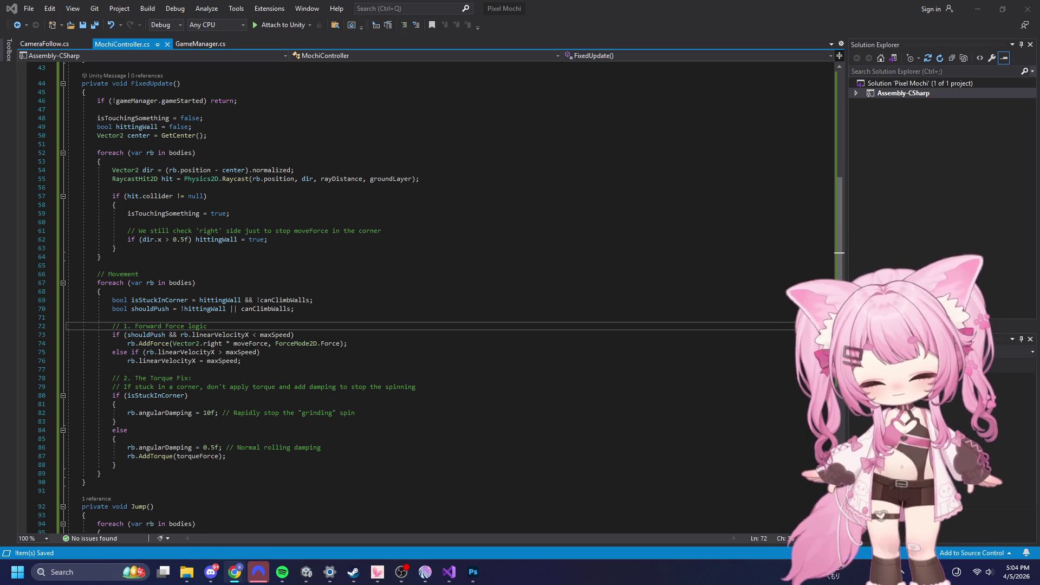
left_click(386, 247)
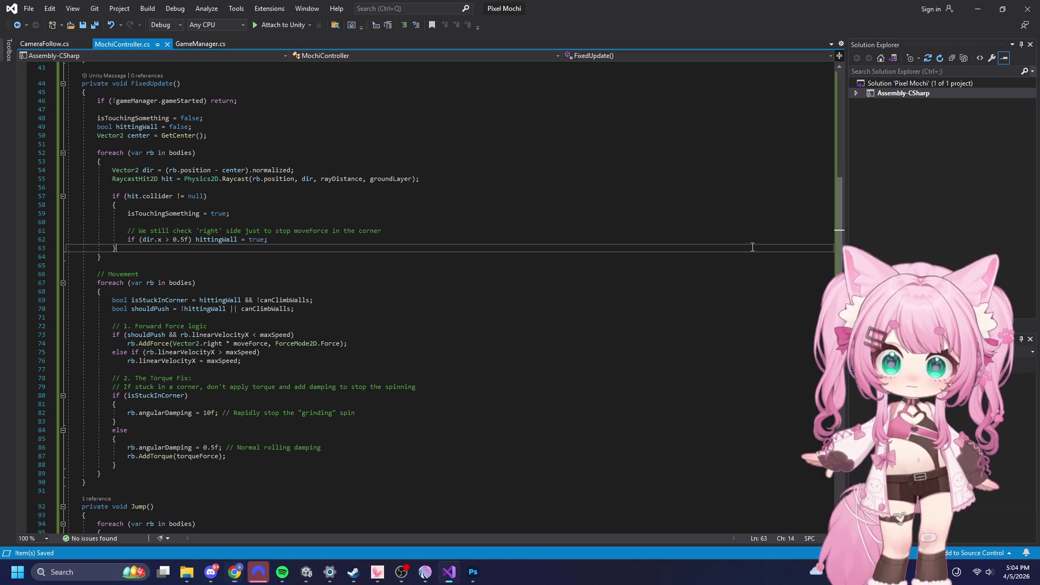
key("ctrl+z")
left_click(441, 239)
key("ctrl+a")
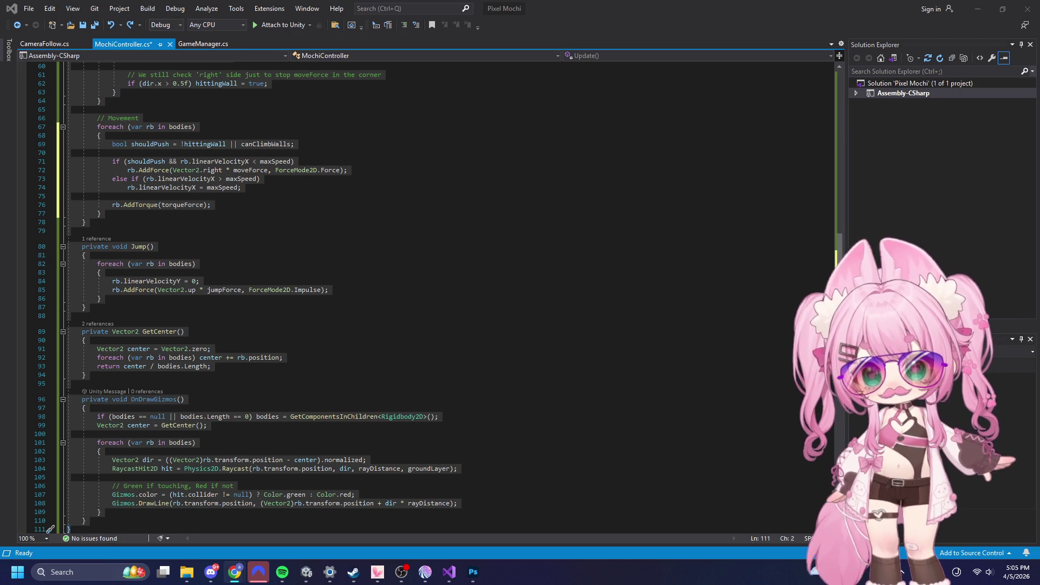
- Replace FixedUpdate with the version counting only front walls and reducing torque when stuck
left_click(351, 205)
scroll(352, 281, "up", 7)
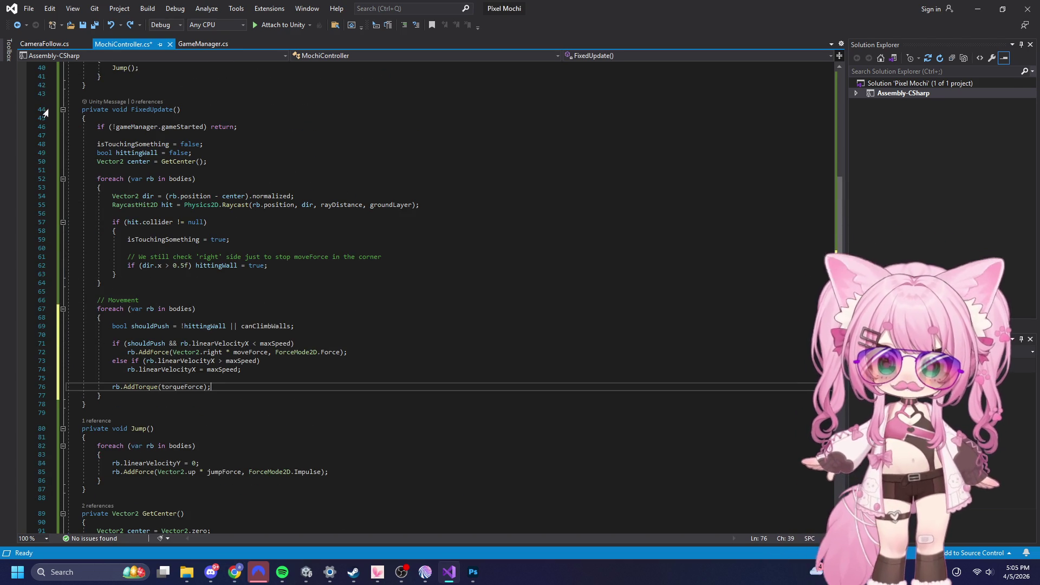
mouse_move(81, 109)
left_mouse_down()
mouse_move(217, 379)
mouse_move(283, 407)
mouse_move(346, 402)
left_mouse_up()
type("private void FixedUpdate()     {         if (!gameManager.gameStarted) return;          isTouchingSomething = false;         bool hittingWall = false;         Vector2 center = GetCenter();          foreach (var rb in bodies)         {             // Calculate direction from center to bone             Vector2 dir = (rb.position - center).normalized;             RaycastHit2D hit = Physics2D.Raycast(rb.position, dir, rayDistance, groundLayer);              if (hit.collider != null)             {                 isTouchingSomething = true;                  // WALL CHECK: Only count it as a wall if the bone is in the front half (dir.x > 0)                 // AND the ray is pointing mostly horizontal (abs x > abs y)                 if (dir.x > 0.7f && Mathf.Abs(dir.x) > Mathf.Abs(dir.y))                 {                     hittingWall = true;                 }             }         }          foreach (var rb in bodies)         {             bool isStuckInCorner = hittingWall && !canClimbWalls;             bool shouldPush = !hittingWall || canClimbWalls;              // 1. Forward Movement: Only stops if it's a real wall and we can't climb             if (shouldPush && rb.linearVelocityX < maxSpeed)                 rb.AddForce(Vector2.right * moveForce, ForceMode2D.Force);              // 2. Torque / Deformation Fix:             // If we are touching a wall we can't climb, reduce torque to stop deformation             if (isStuckInCorner)             {                 // Applying very little torque and high damping prevents the \"grinding\" stretch                 rb.AddTorque(torqueForce * 0.1f);                 rb.angularDamping = 5f;             }             else             {                 rb.AddTorque(torqueForce);                 rb.angularDamping = 0.5f; // Back to normal rolling             }         }     }")
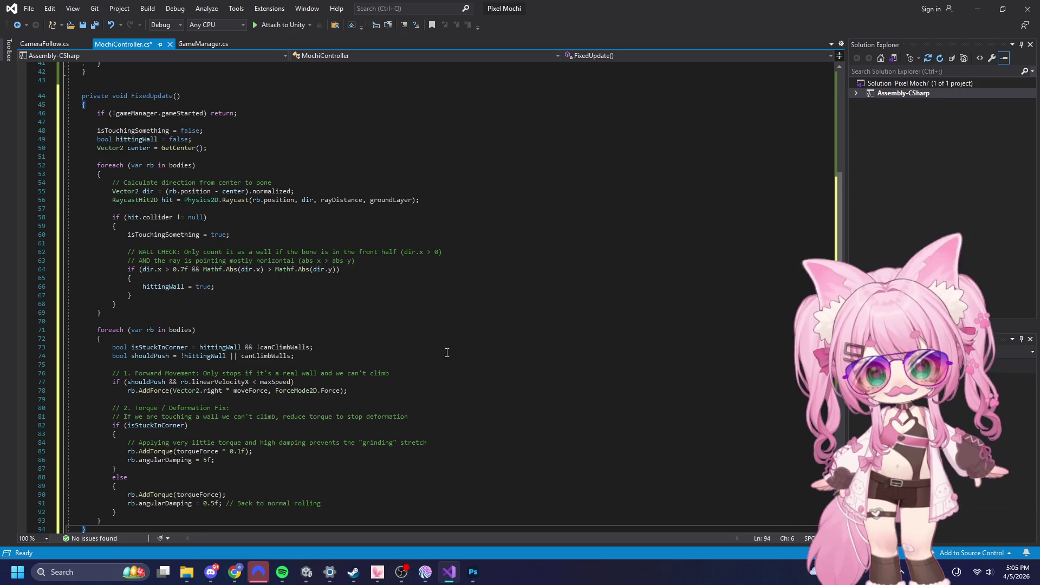
scroll(520, 292, "down", 1)
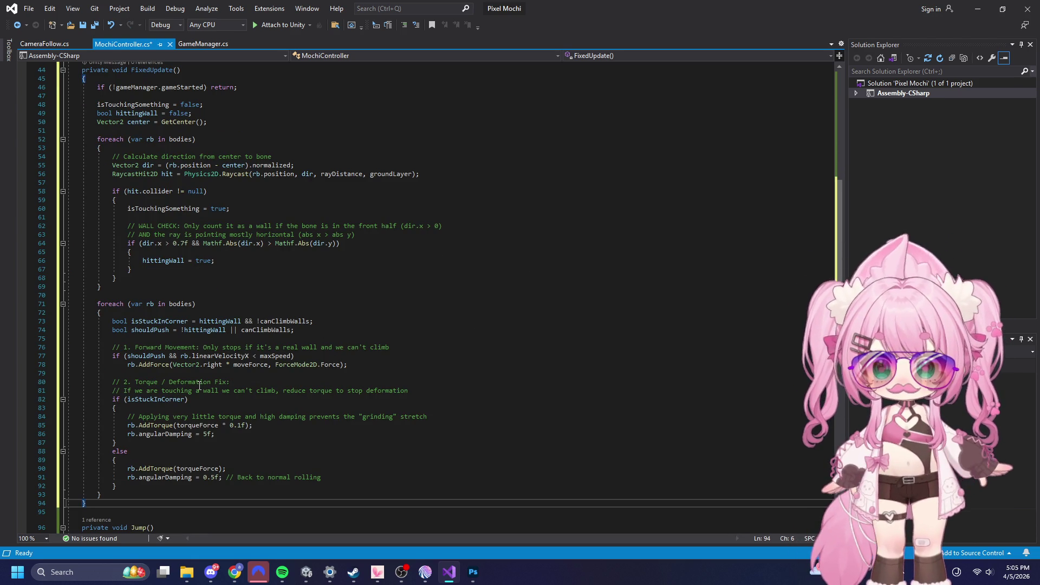
- Save MochiController.cs and switch back to Unity
left_click(28, 8)
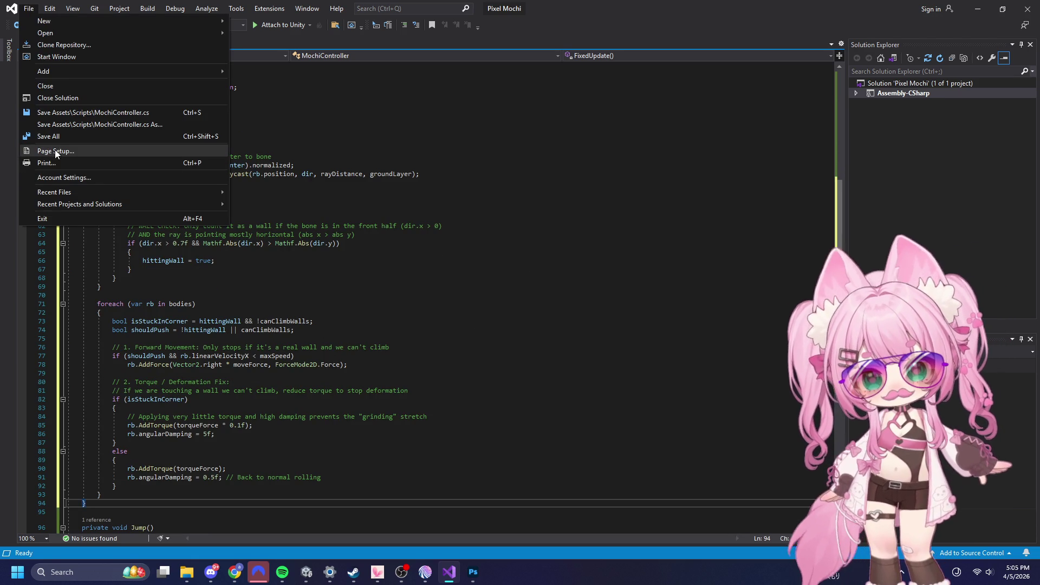
left_click(47, 136)
left_click(983, 9)
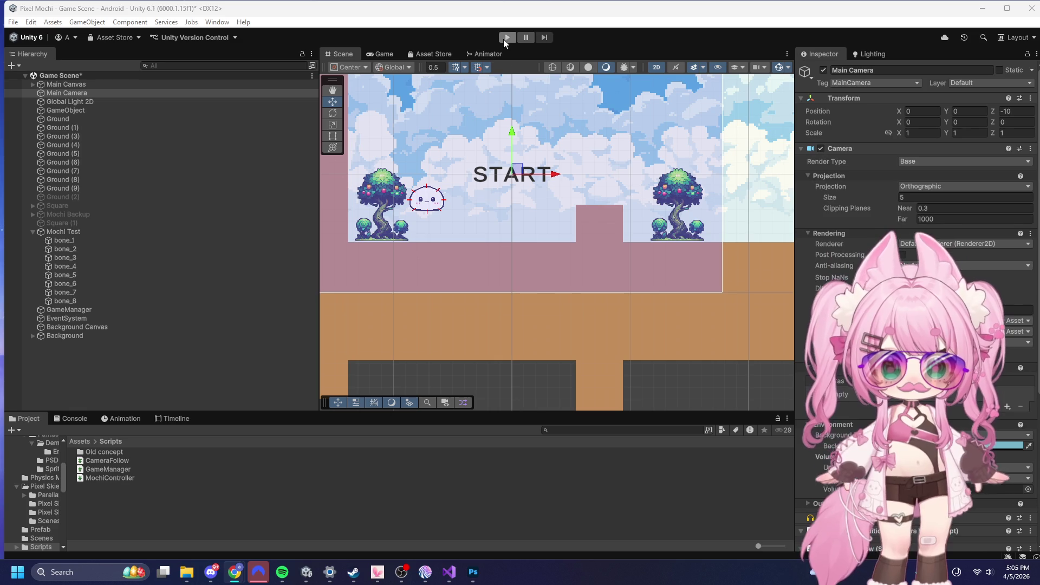
- Run a brief play-test of the level with the new movement code, checking the Console log
left_click(508, 36)
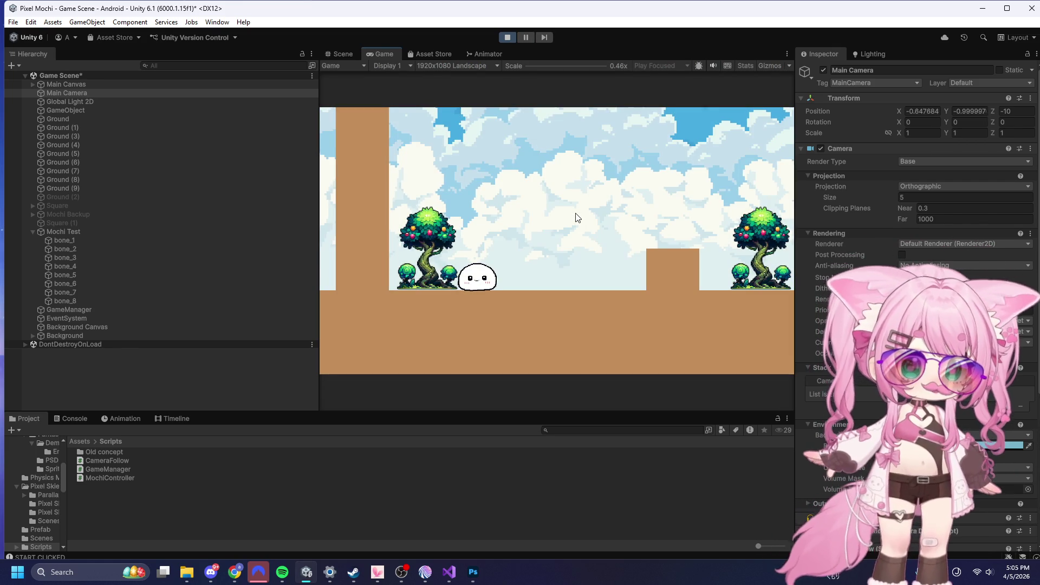
left_click(79, 419)
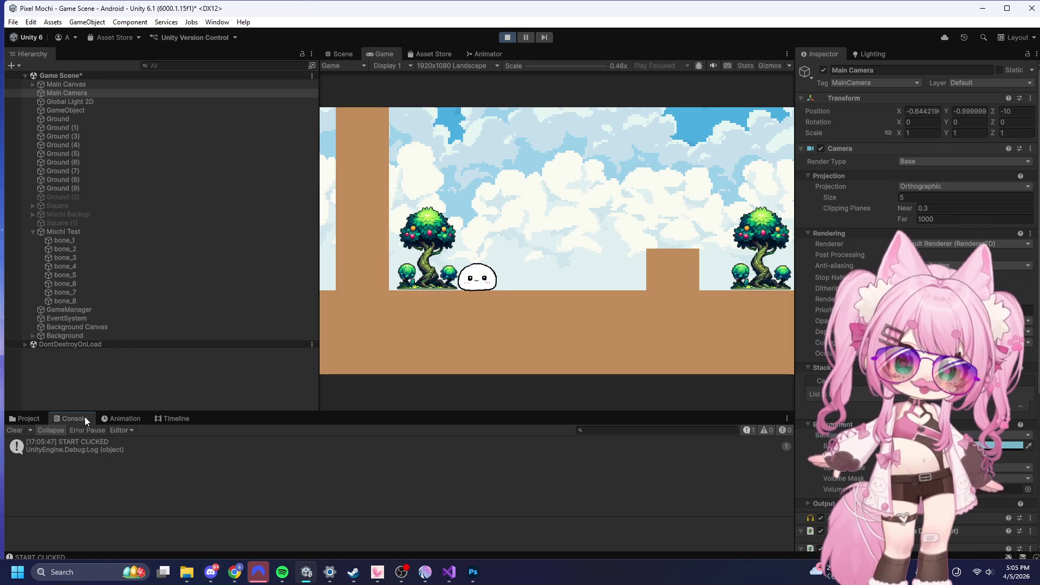
left_click(507, 37)
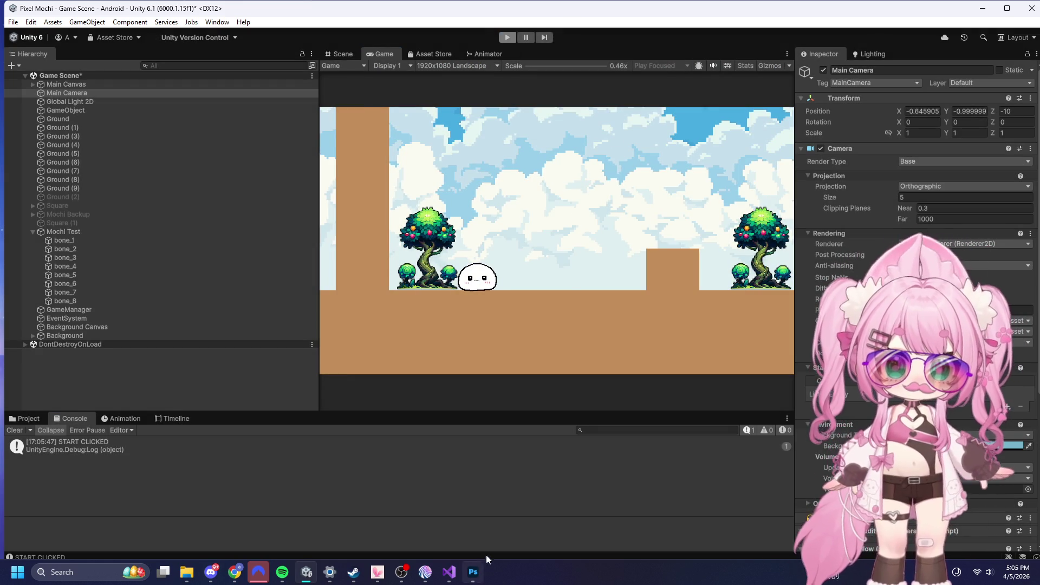
- Undo the new FixedUpdate code in MochiController.cs and save the script
left_click(449, 572)
left_click(522, 362)
key("ctrl+z")
key("ctrl+z")
left_click(28, 8)
left_click(46, 137)
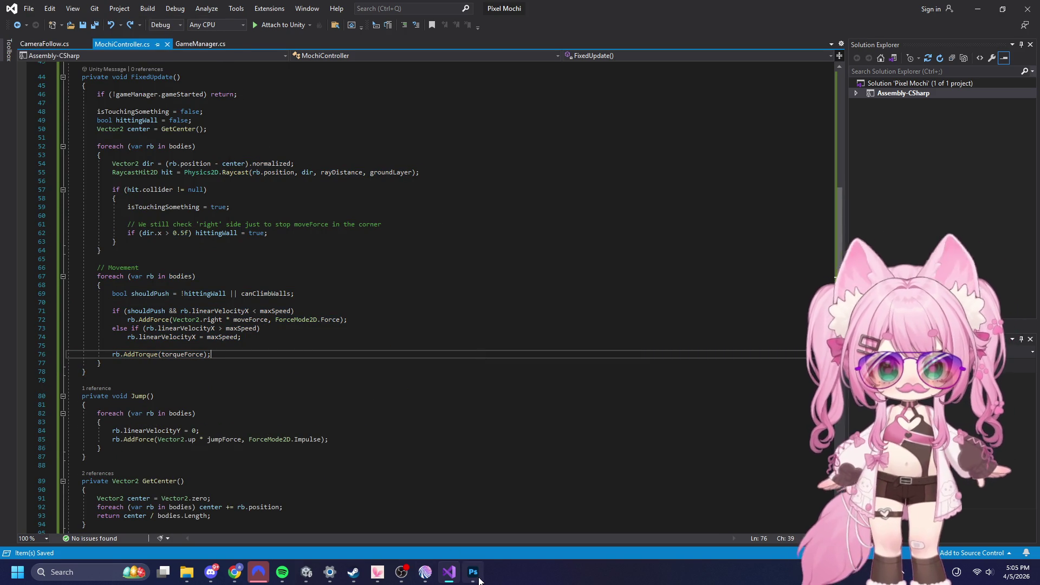
- Return to the Unity editor showing the Game Scene level with its START title, minimizing Visual Studio
mouse_move(405, 580)
mouse_move(306, 572)
left_click(279, 541)
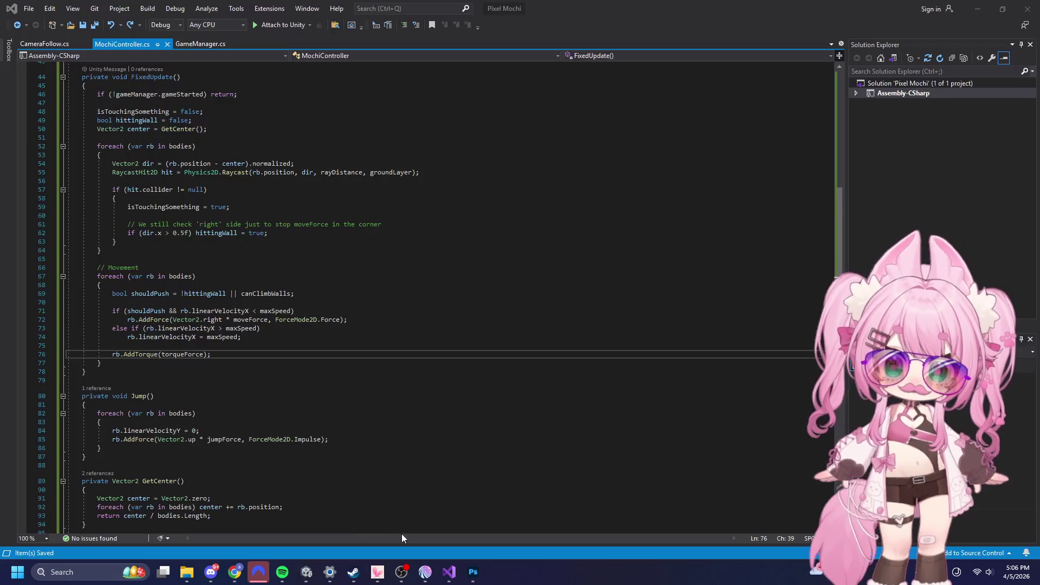
left_click(979, 10)
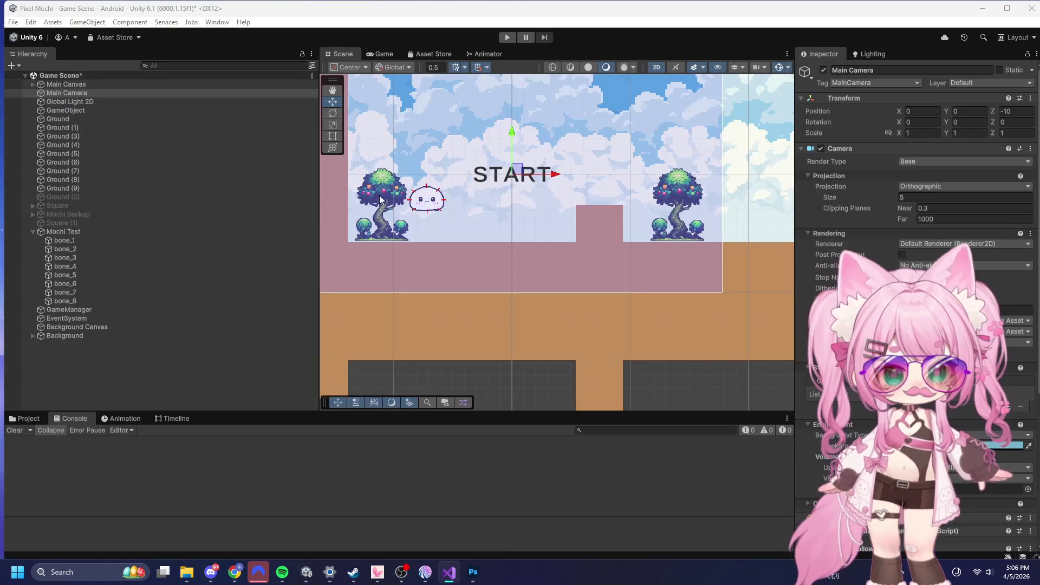
- Play-test the reverted code, starting the game and watching Mochi roll to the brown block, then return to Visual Studio
left_click(507, 37)
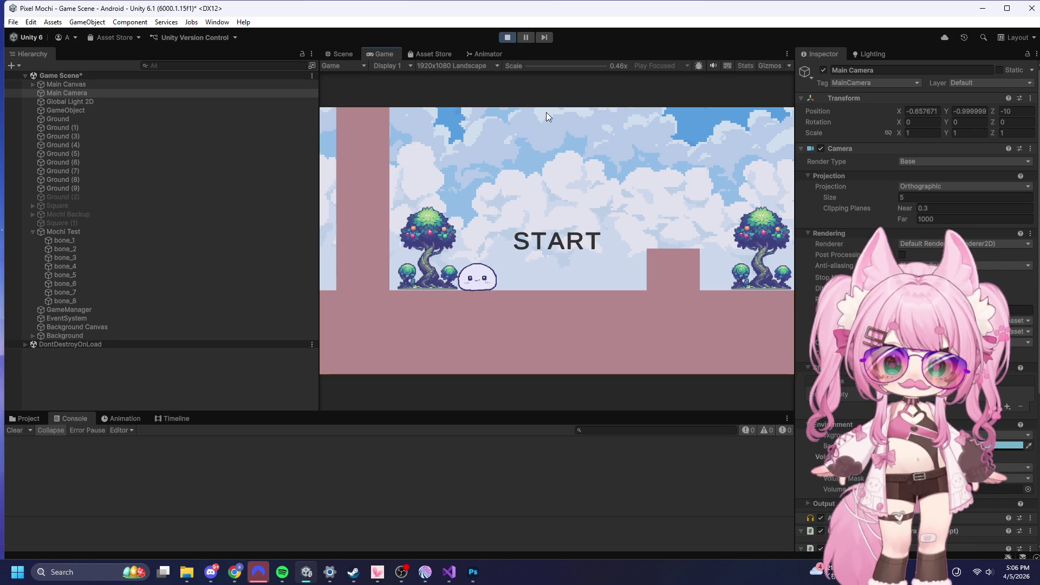
left_click(536, 223)
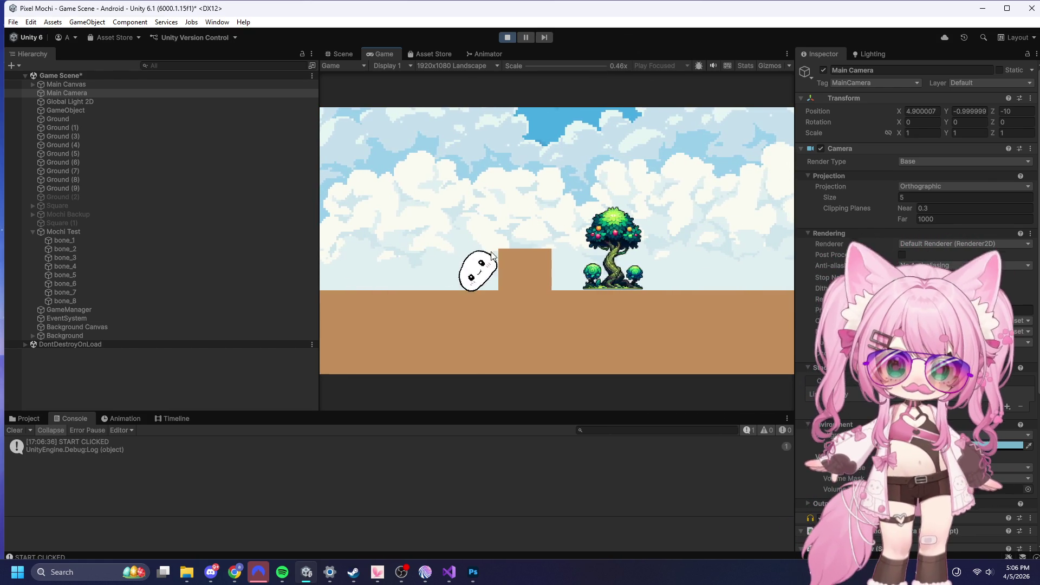
left_click(505, 38)
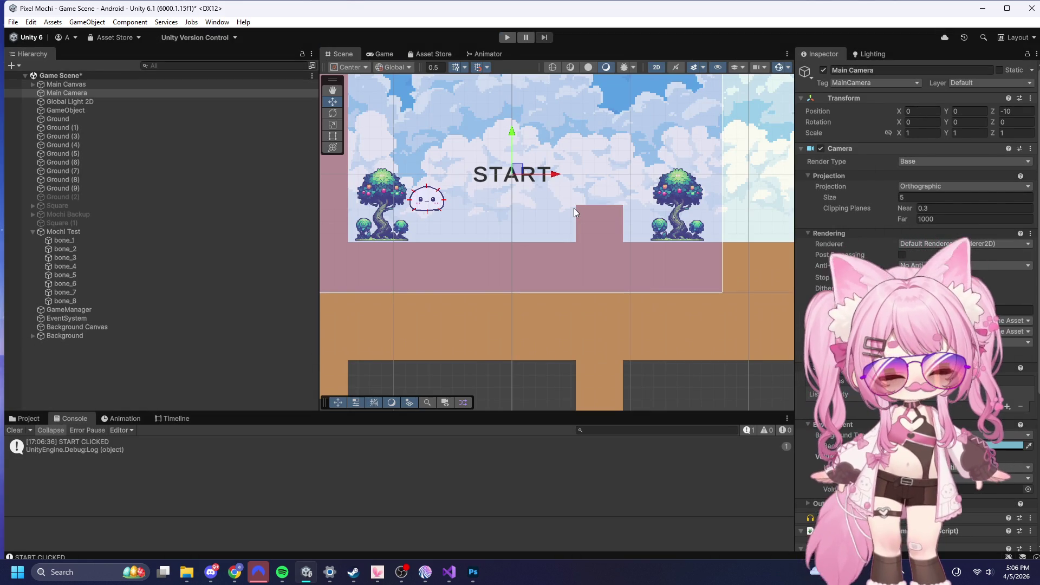
scroll(591, 238, "up", 5)
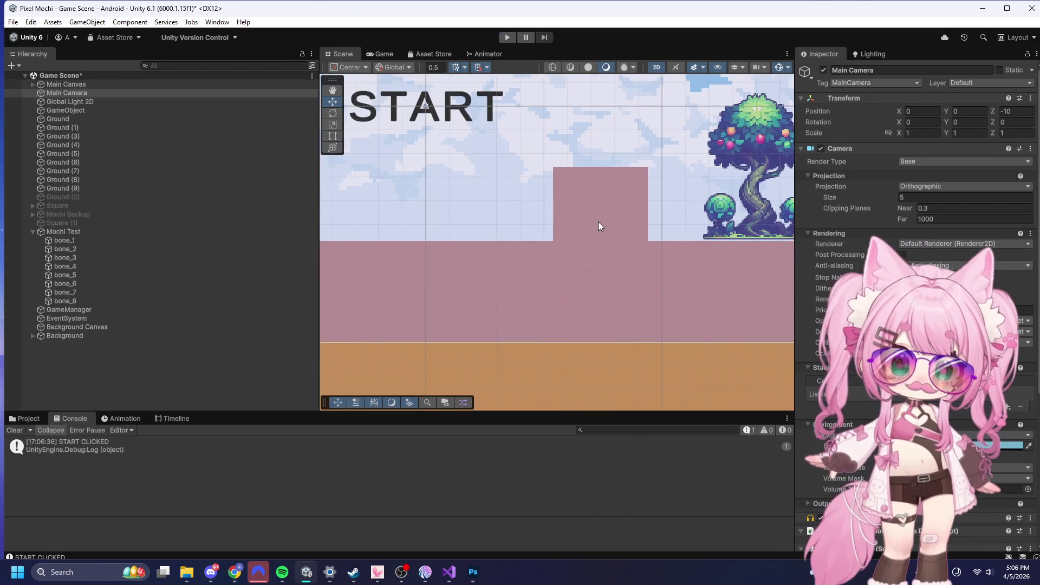
scroll(599, 225, "down", 2)
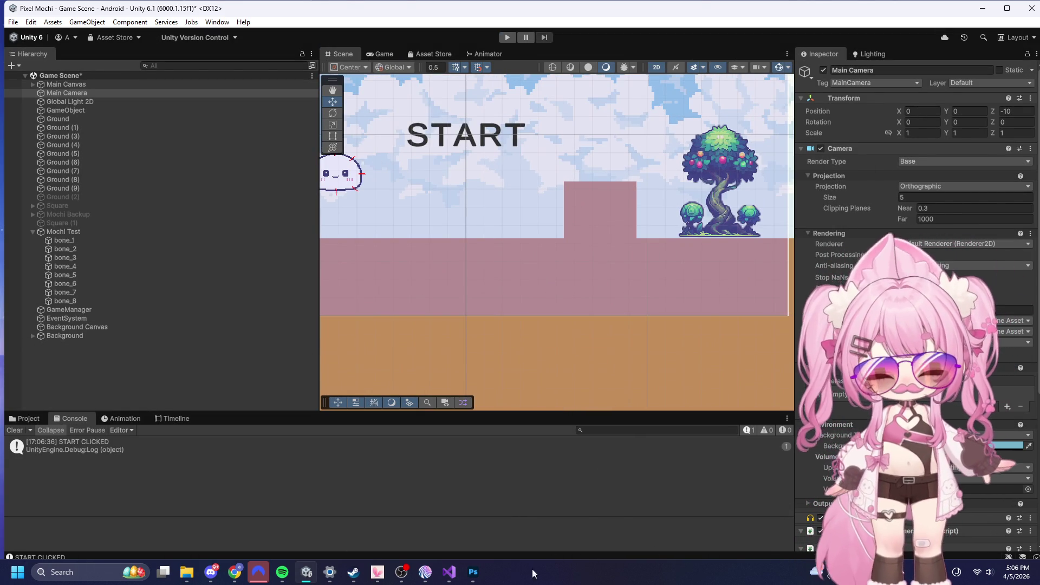
left_click(449, 572)
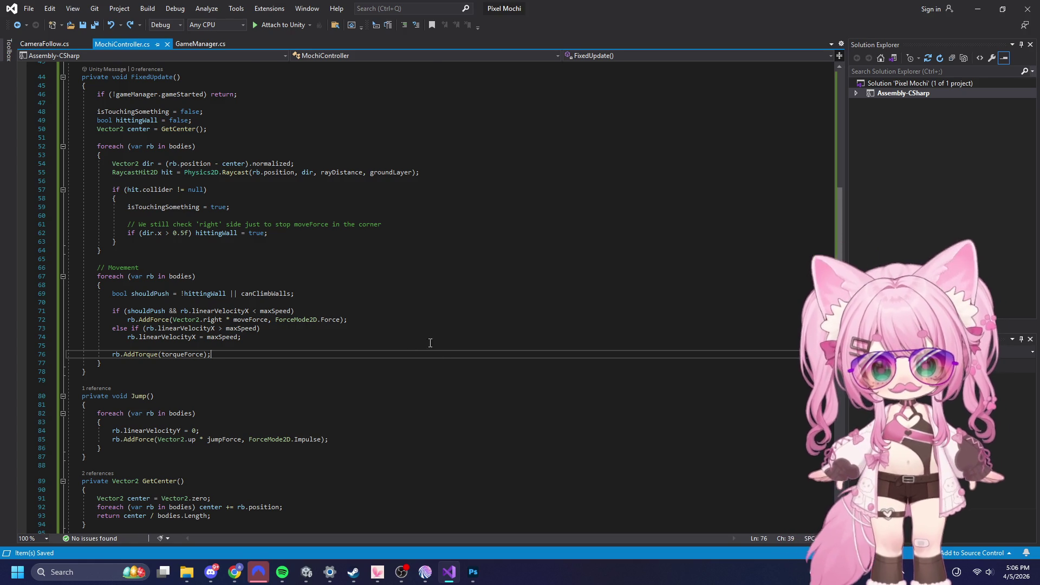
- Select the whole MochiController script and switch over to the browser
scroll(427, 386, "up", 10)
scroll(428, 387, "up", 5)
left_click(367, 194)
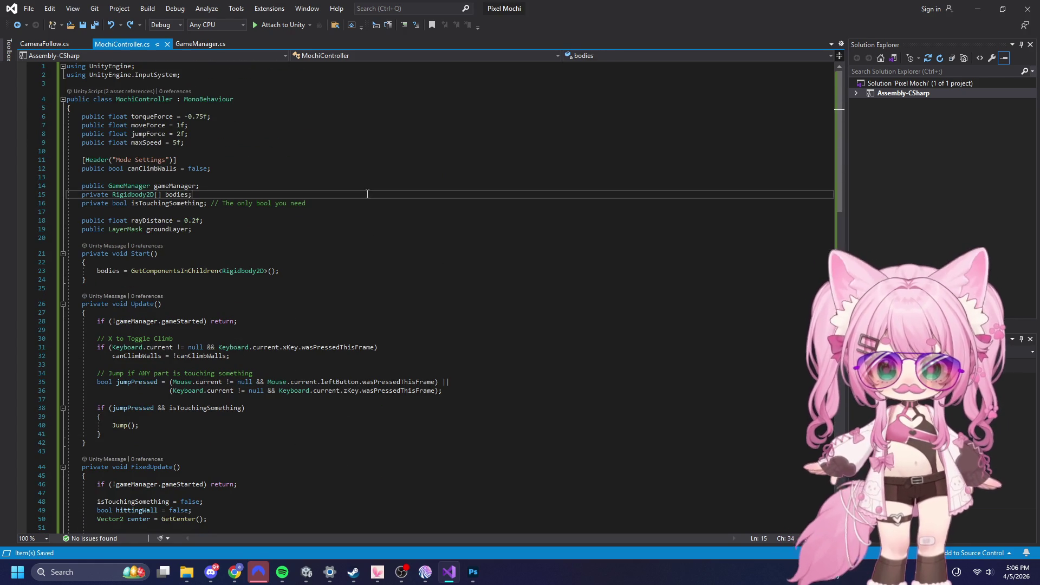
key("ctrl+a")
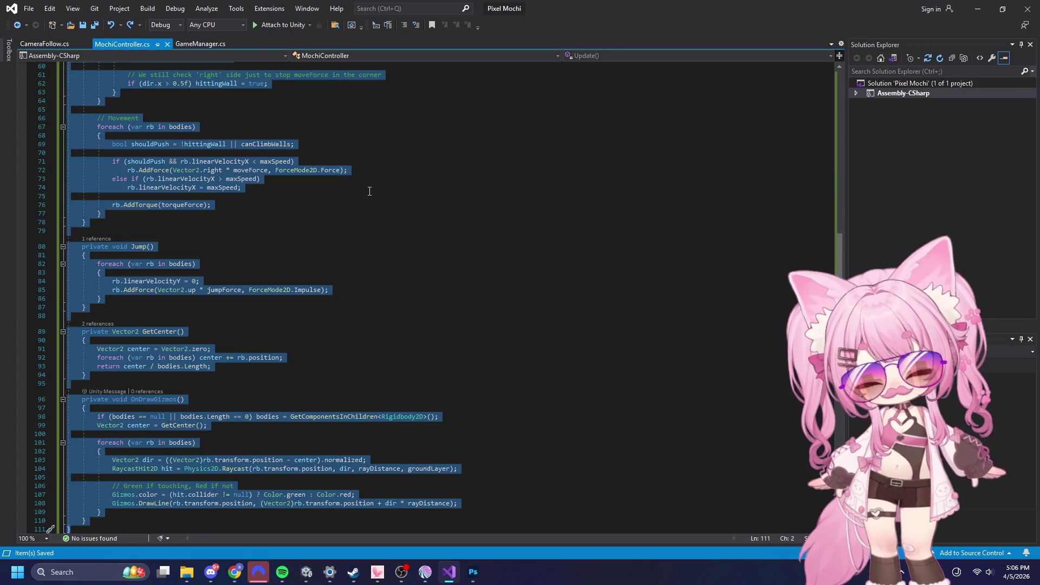
key("alt+Tab")
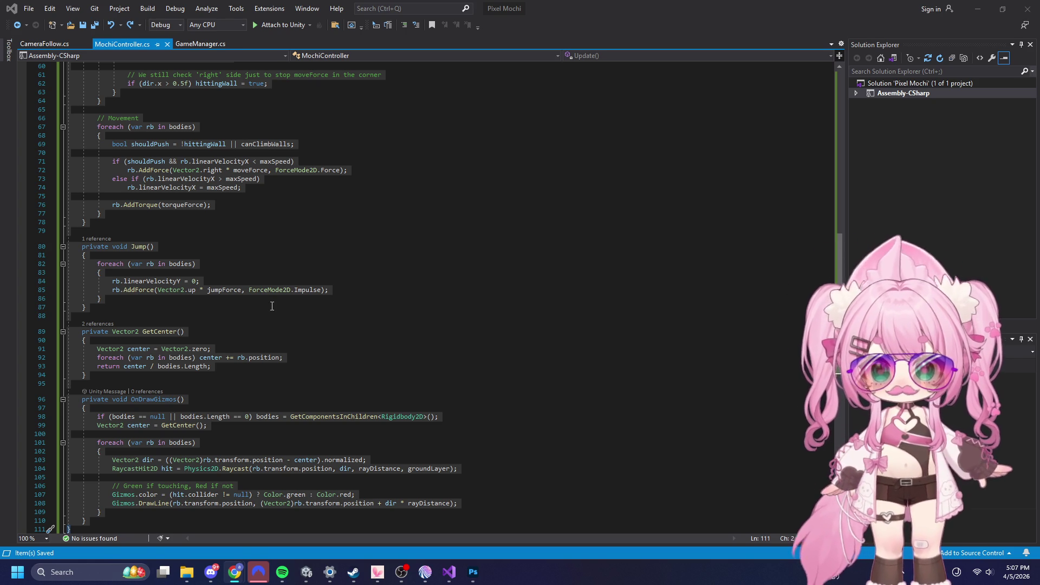
- Paste the new wall-check FixedUpdate over the old method, Save All, and return to Unity
left_click(276, 232)
scroll(295, 276, "up", 4)
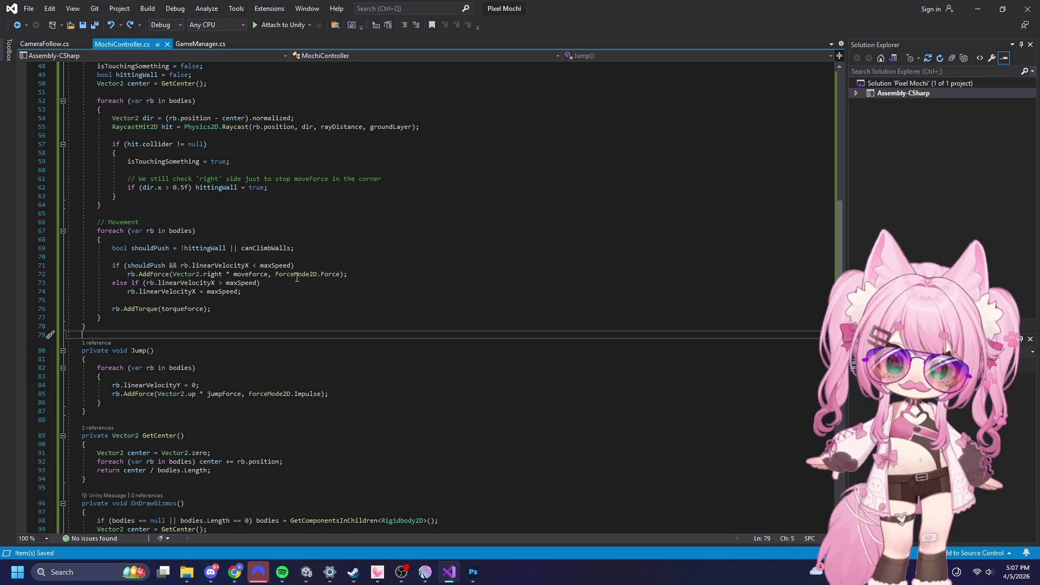
scroll(297, 277, "up", 6)
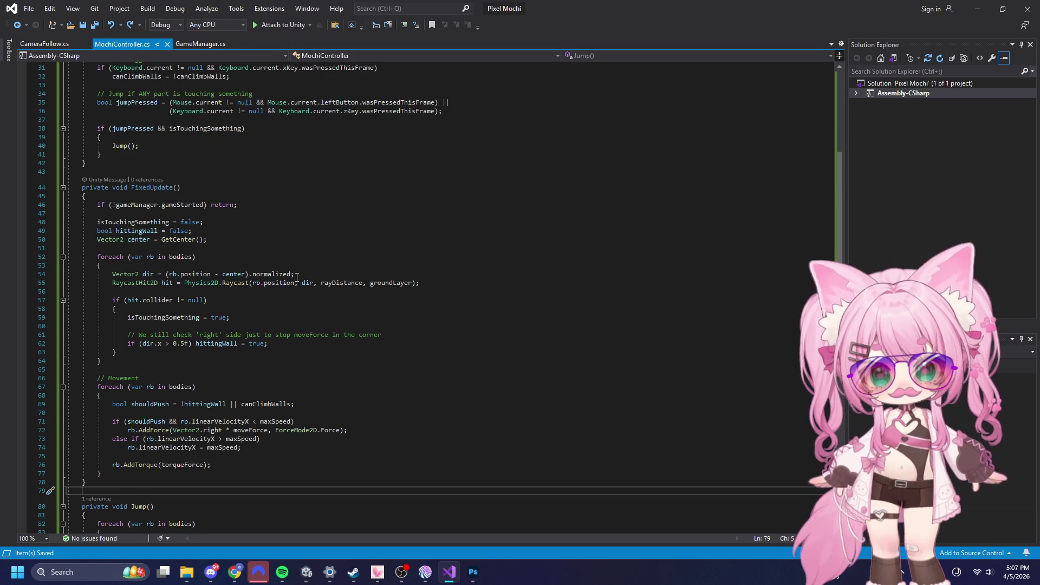
scroll(296, 277, "up", 4)
scroll(297, 277, "down", 5)
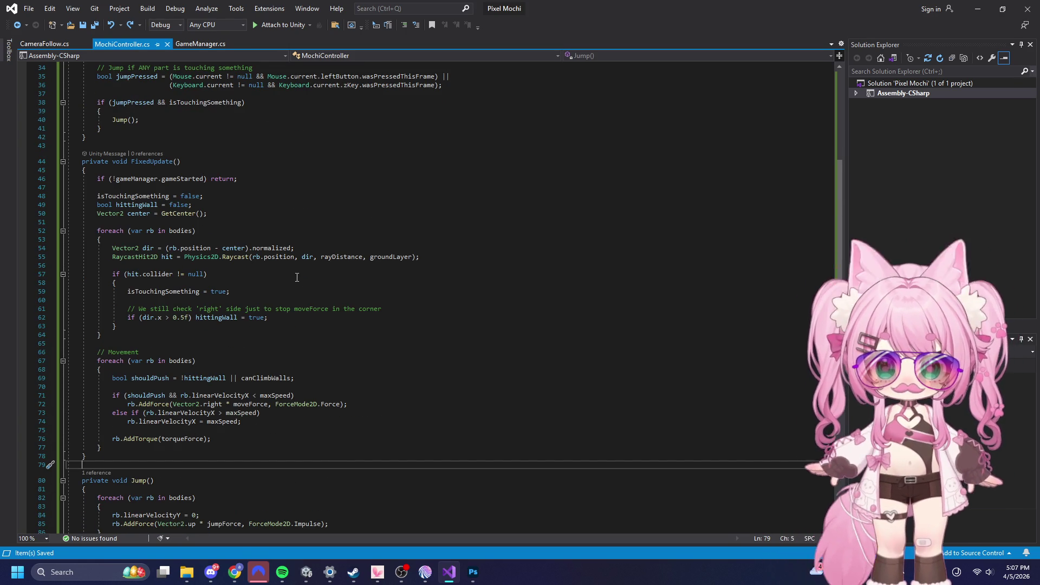
left_click_drag(82, 162, 166, 457)
type("private void FixedUpdate()     {         if (!gameManager.gameStarted) return;          isTouchingSomething = false;         bool hittingWall = false;         Vector2 center = GetCenter();          foreach (var rb in bodies)         {             Vector2 dir = (rb.position - center).normalized;             RaycastHit2D hit = Physics2D.Raycast(rb.position, dir, rayDistance, groundLayer);              if (hit.collider != null)             {                 isTouchingSomething = true;                  // NEW WALL CHECK:                 // 1. Must be on the right side (dir.x > 0.5f)                 // 2. Must be HIGHER than the center (rb.position.y > center.y)                 // This prevents the floor from being flagged as a 'wall'.                 if (dir.x > 0.5f && rb.position.y > center.y)                 {                     hittingWall = true;                 }             }         }          // Movement Loop         foreach (var rb in bodies)         {             bool shouldPush = !hittingWall || canClimbWalls;              if (shouldPush && rb.linearVelocityX < maxSpeed)                 rb.AddForce(Vector2.right * moveForce, ForceMode2D.Force);             else if (rb.linearVelocityX > maxSpeed)                 rb.linearVelocityX = maxSpeed;              // LESSEN DEFORMATION:             // If hitting a wall and NOT climbing, reduce torque to stop the 'grinding' spin.             if (hittingWall && !canClimbWalls)             {                 rb.AddTorque(torqueForce * 0.2f); // 80% less spin in corners                 rb.angularDamping = 2f;           // Add friction to rotation             }             else             {                 rb.AddTorque(torqueForce);                 rb.angularDamping = 0.05f;        // Normal roll             }         }     }")
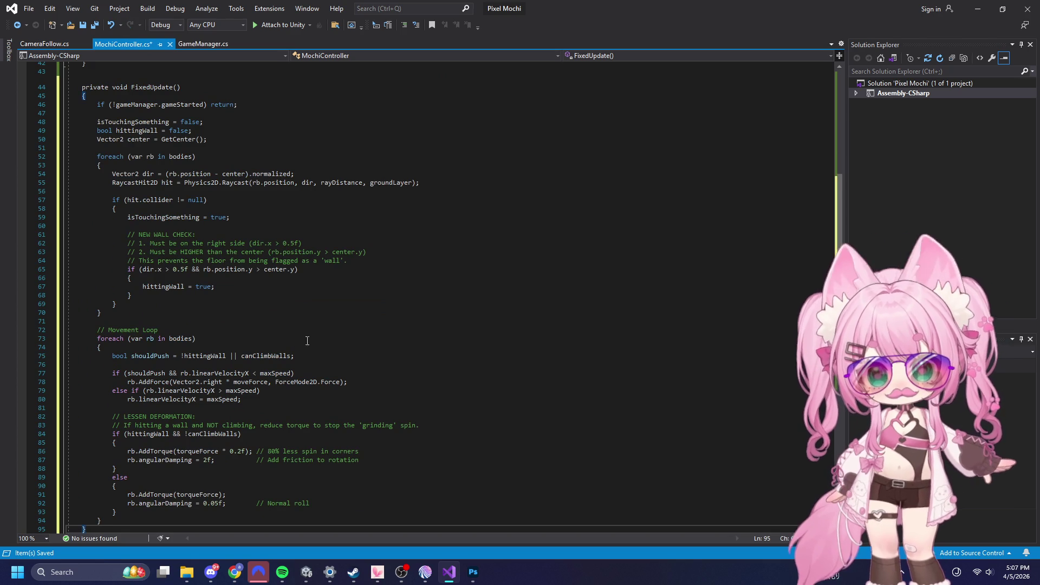
left_click(29, 9)
left_click(57, 136)
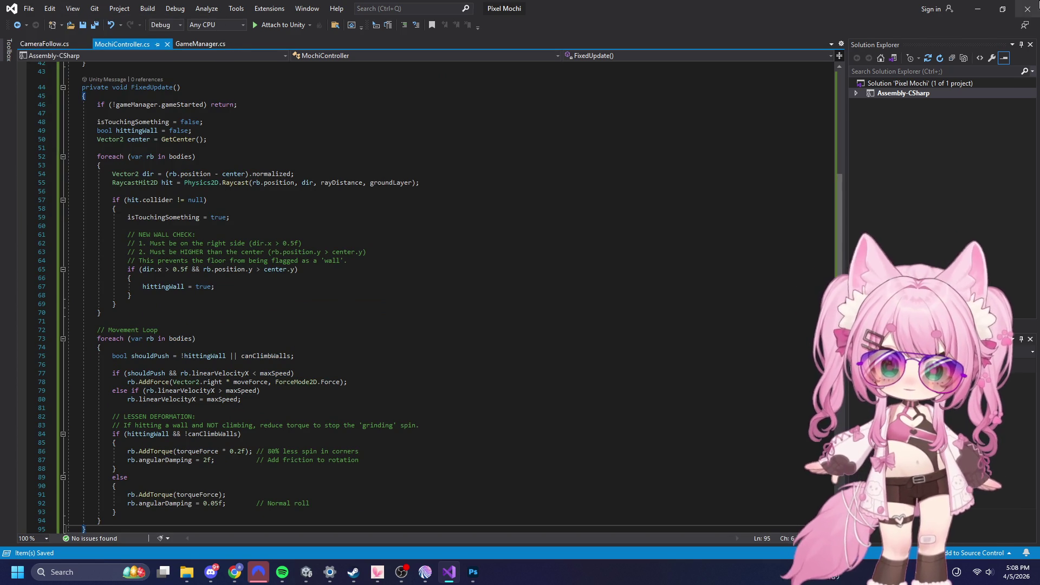
left_click(978, 8)
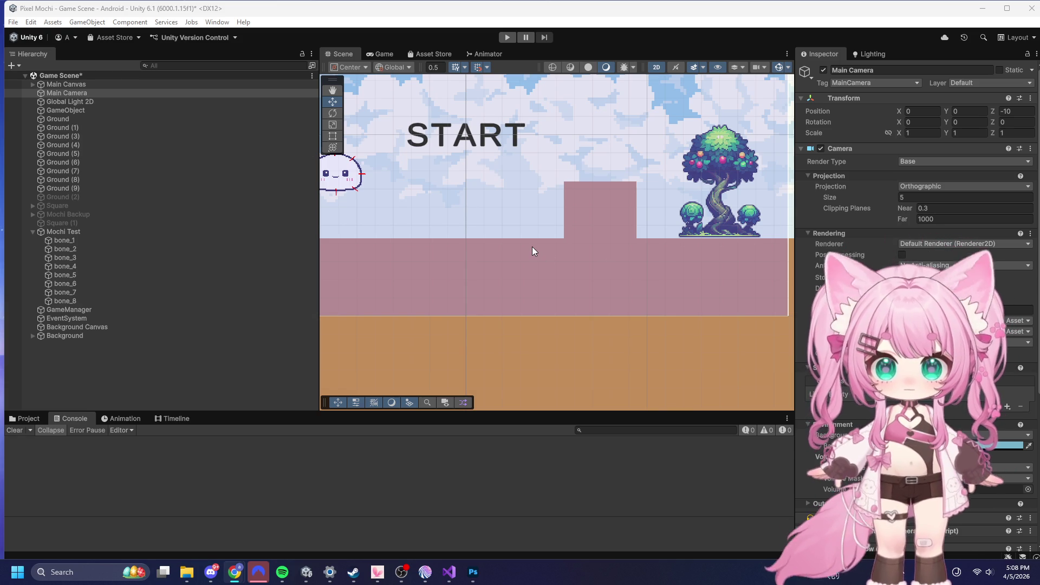
- Start the game and roll the mochi right, jumping over the small block and up the first tall pillar
left_click(507, 37)
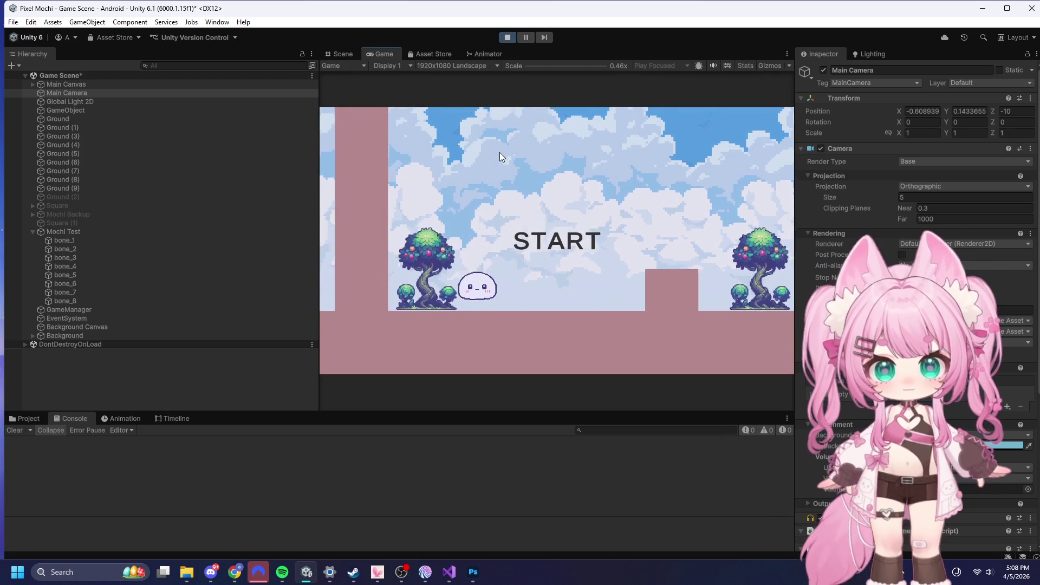
left_click(541, 213)
key("d")
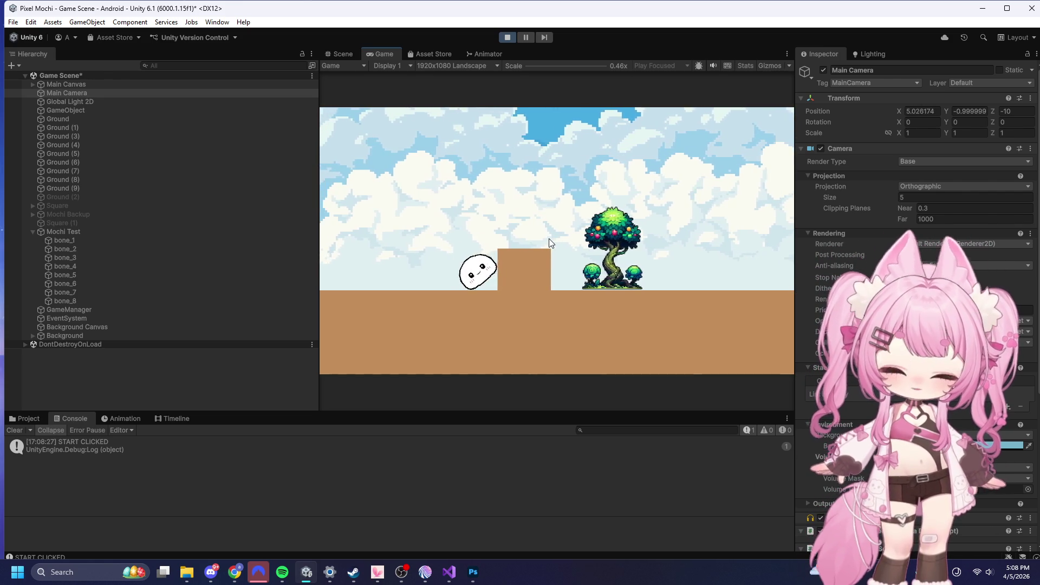
left_click_drag(549, 239, 557, 273)
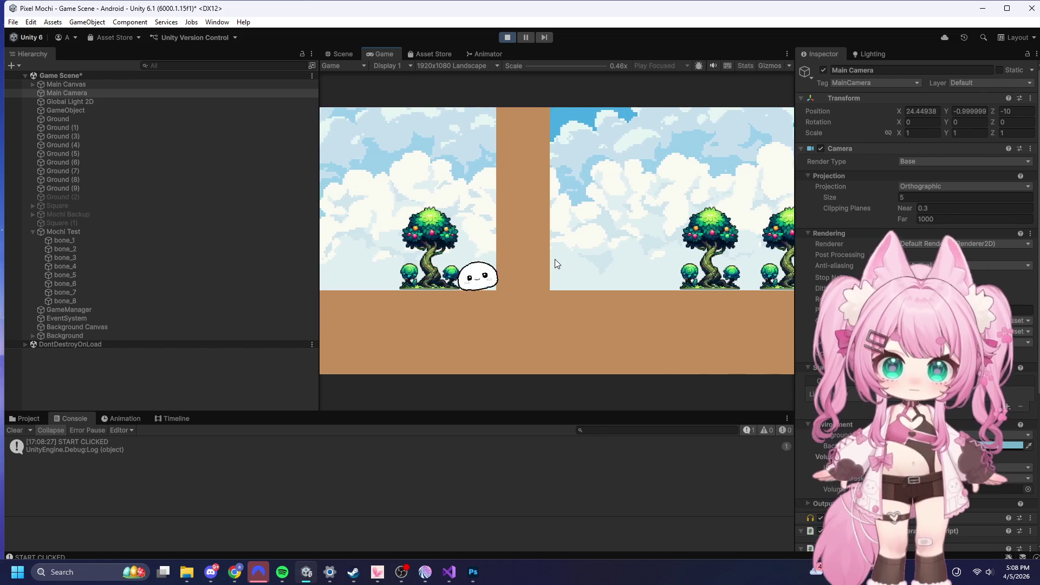
key("space")
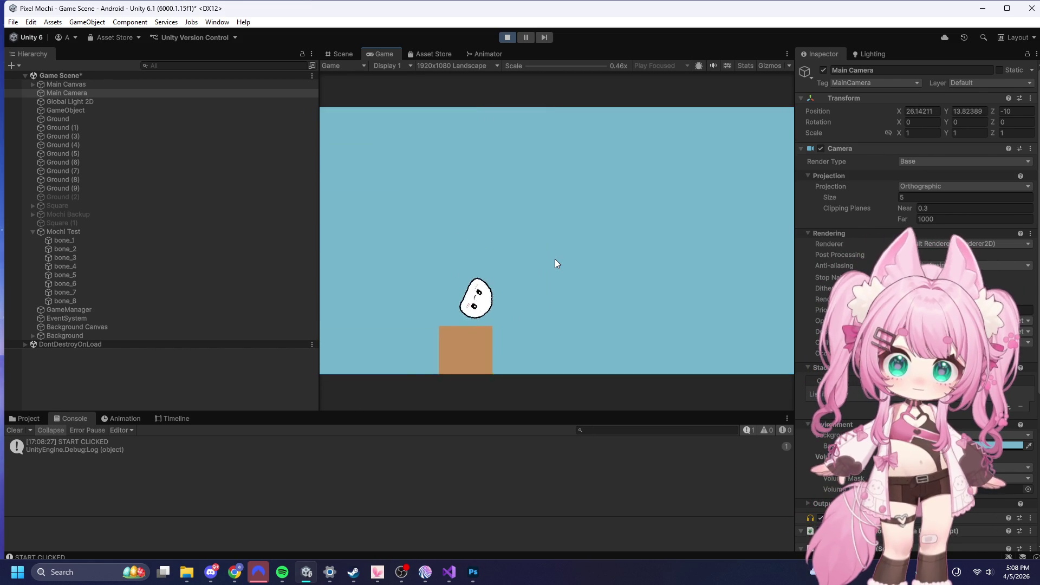
- Keep rolling and jumping the mochi right past the pillars onto flat ground among the trees
key("space")
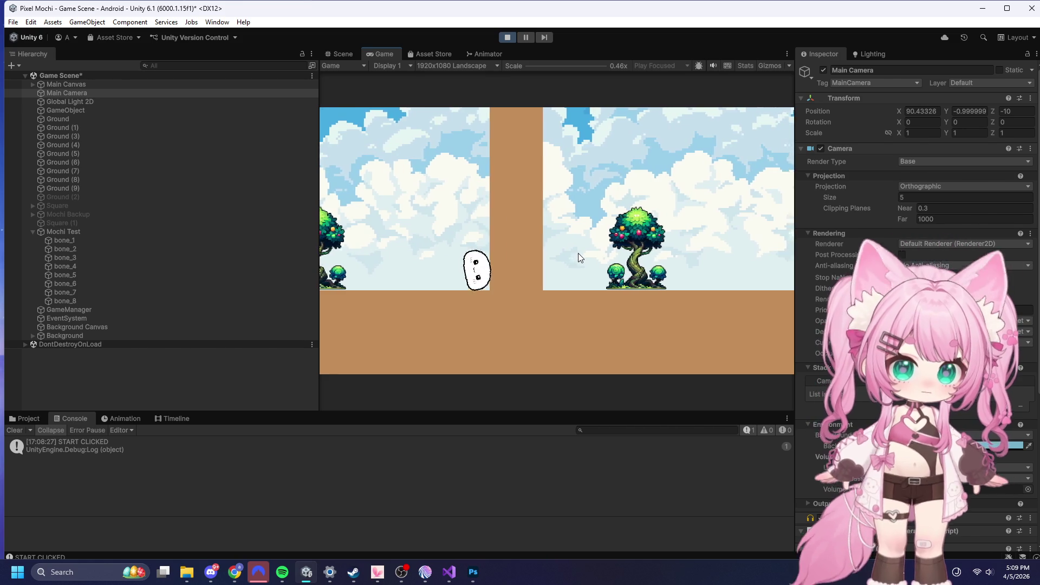
left_click(515, 181)
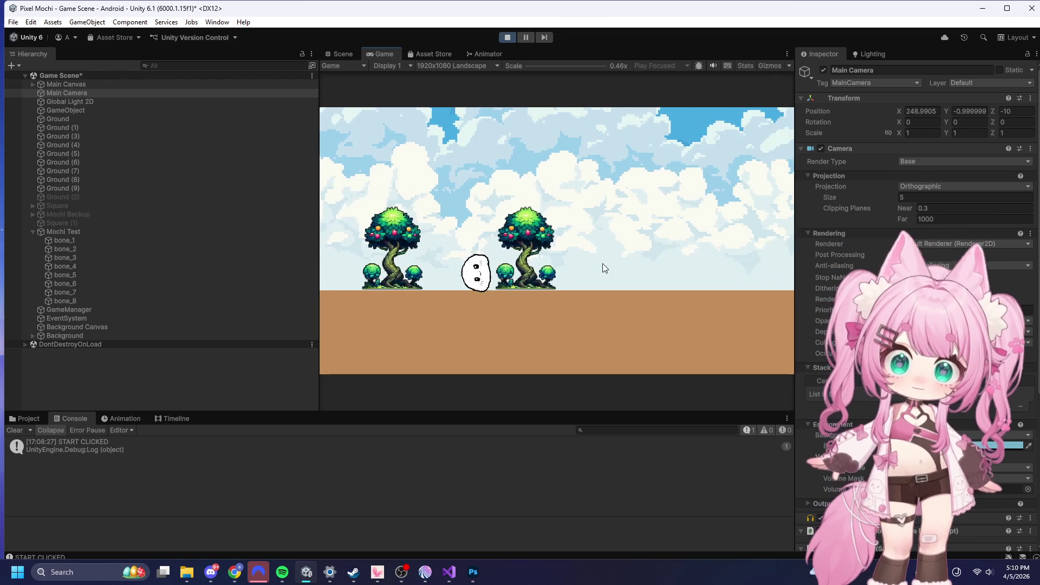
left_click(585, 250)
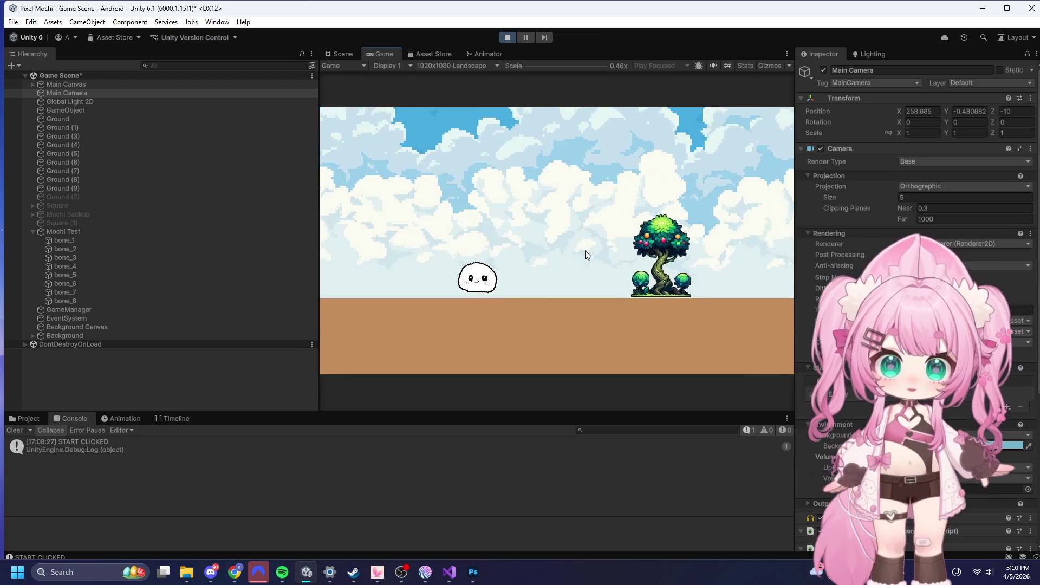
- Stop Play mode and zoom the Scene view out to the full strip of ground, pillars and trees
left_click(585, 251)
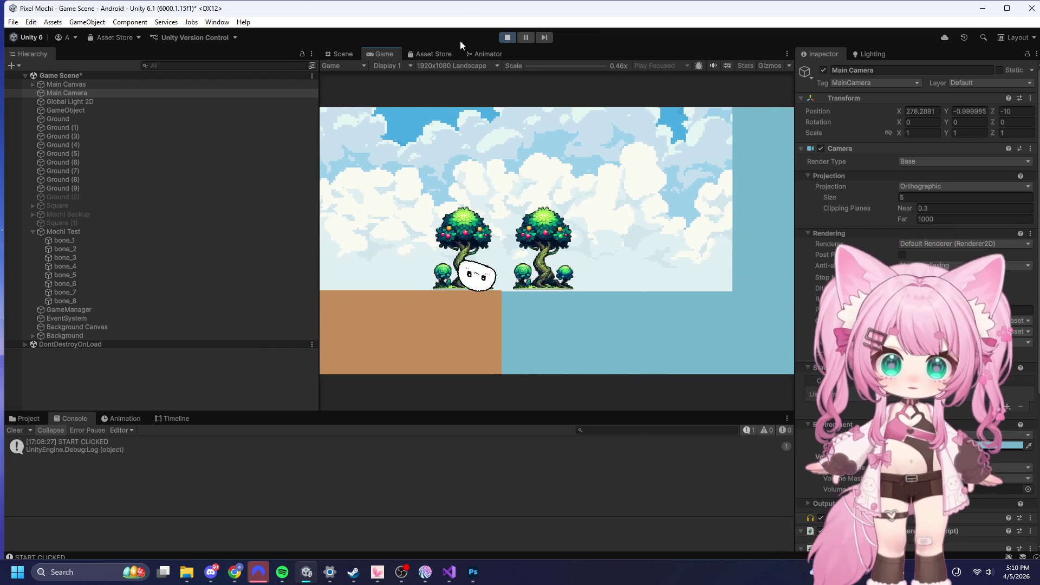
left_click(507, 37)
scroll(445, 214, "down", 10)
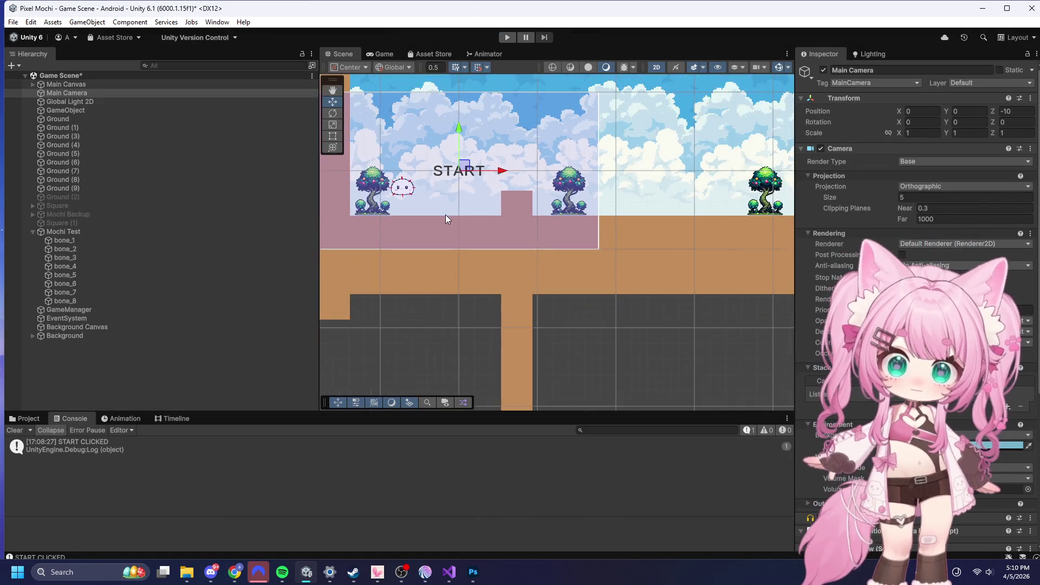
scroll(436, 199, "down", 5)
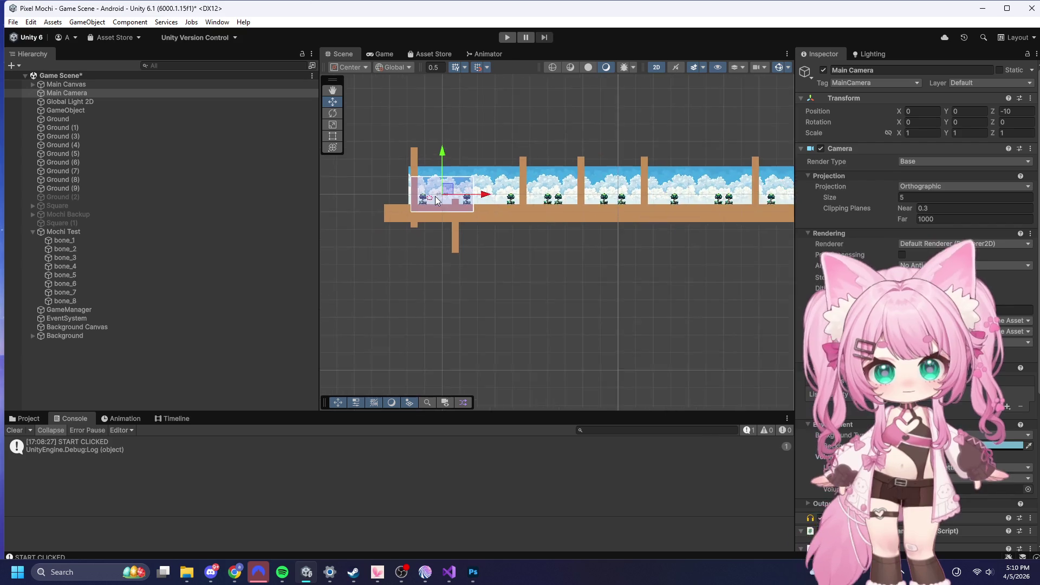
scroll(778, 178, "up", 3)
scroll(377, 140, "down", 1)
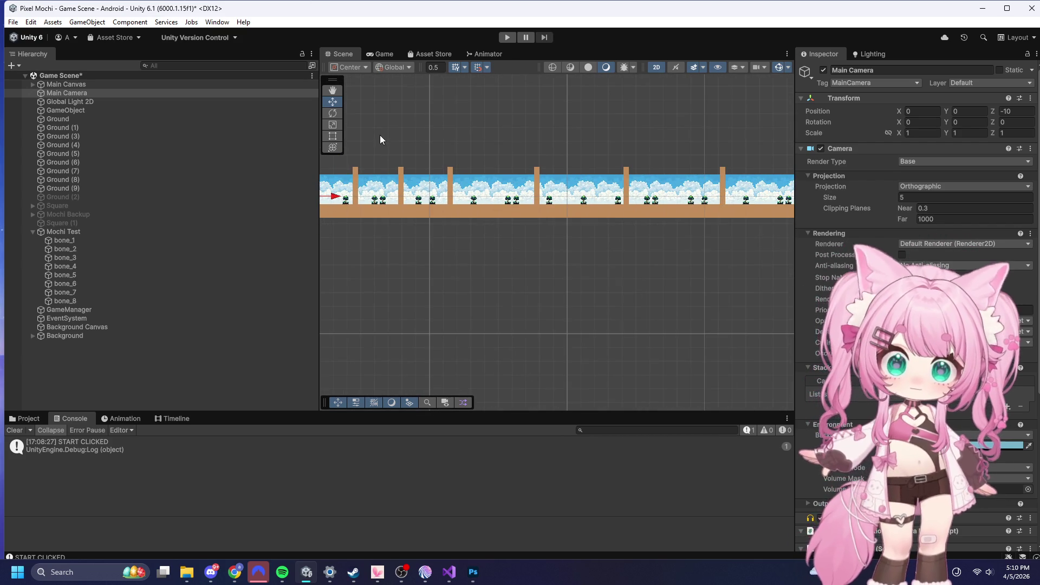
key("alt+Tab")
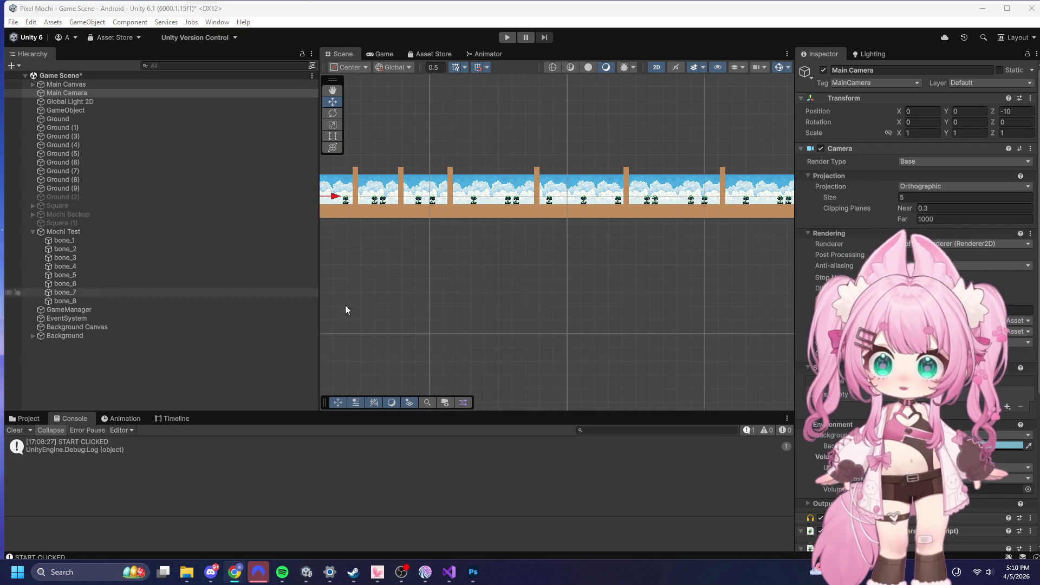
scroll(463, 184, "down", 2)
scroll(625, 178, "up", 5)
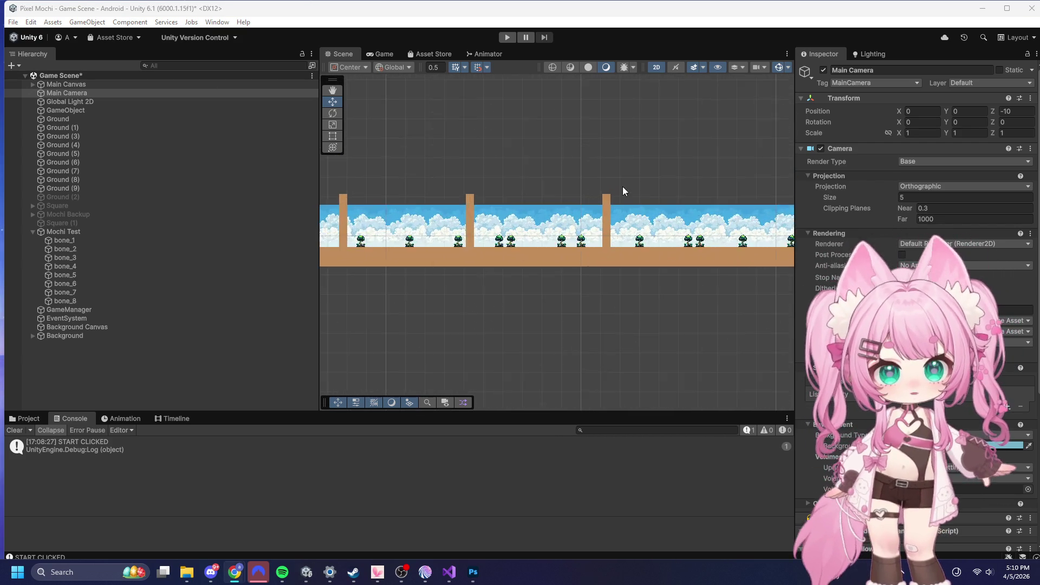
- Select and delete the Ground (9) and Ground (8) pillars, leaving Ground through Ground (7)
scroll(623, 191, "up", 8)
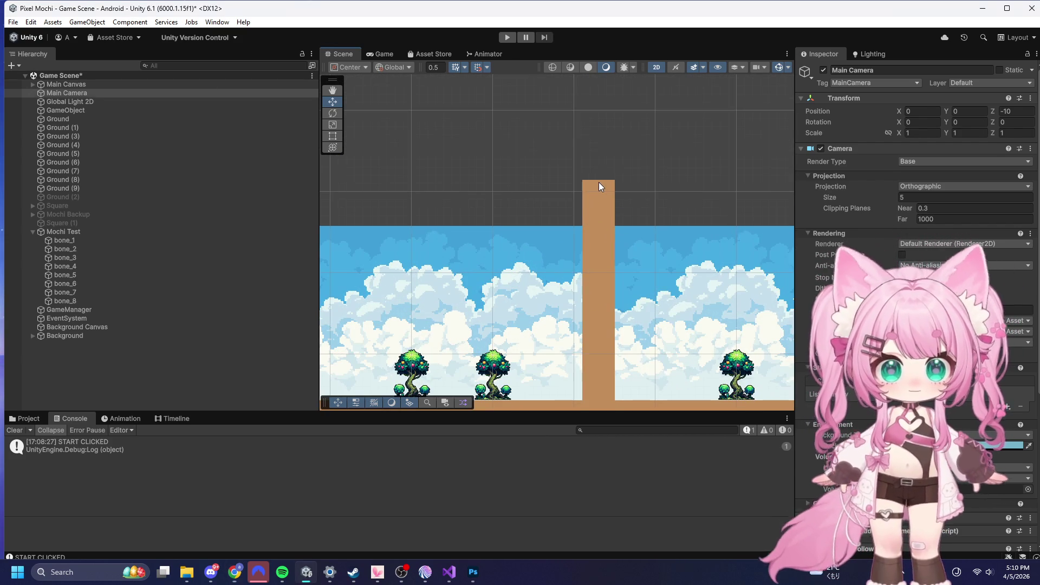
left_click(599, 183)
scroll(570, 131, "down", 3)
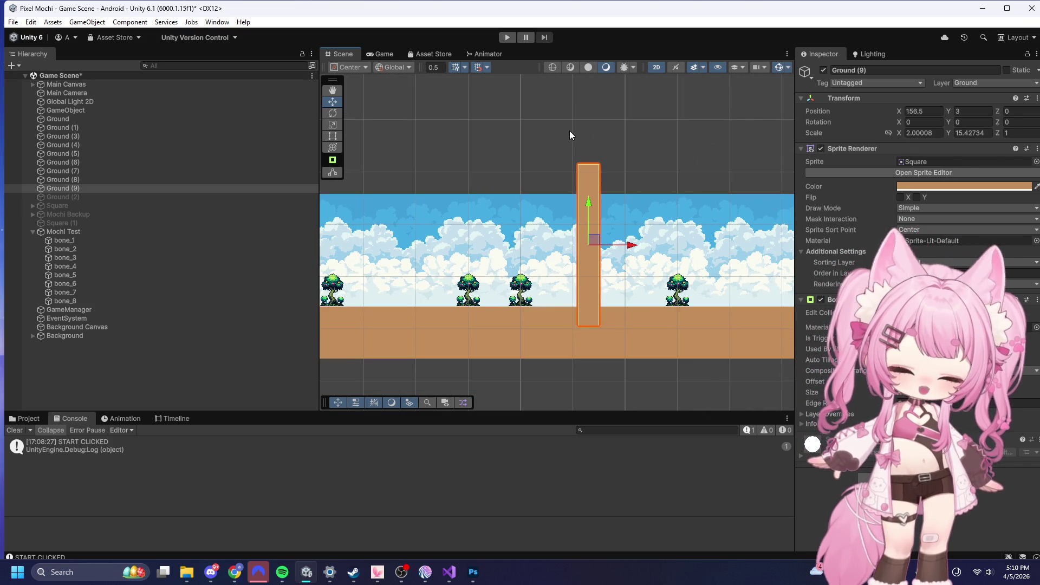
key("Delete")
scroll(638, 158, "down", 3)
scroll(427, 159, "up", 4)
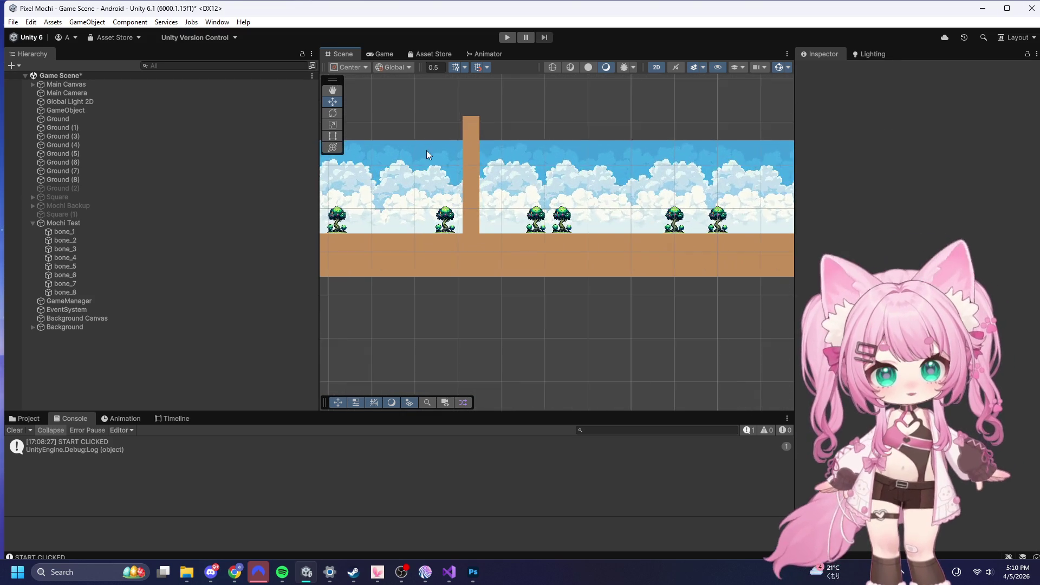
scroll(427, 158, "up", 3)
left_click(495, 113)
key("Delete")
scroll(664, 167, "down", 6)
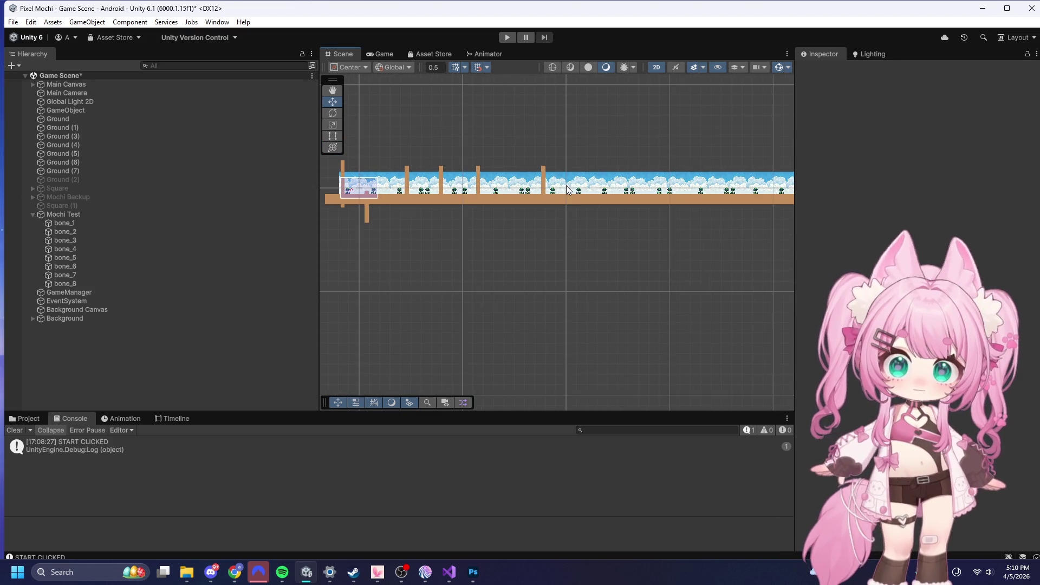
scroll(389, 172, "up", 5)
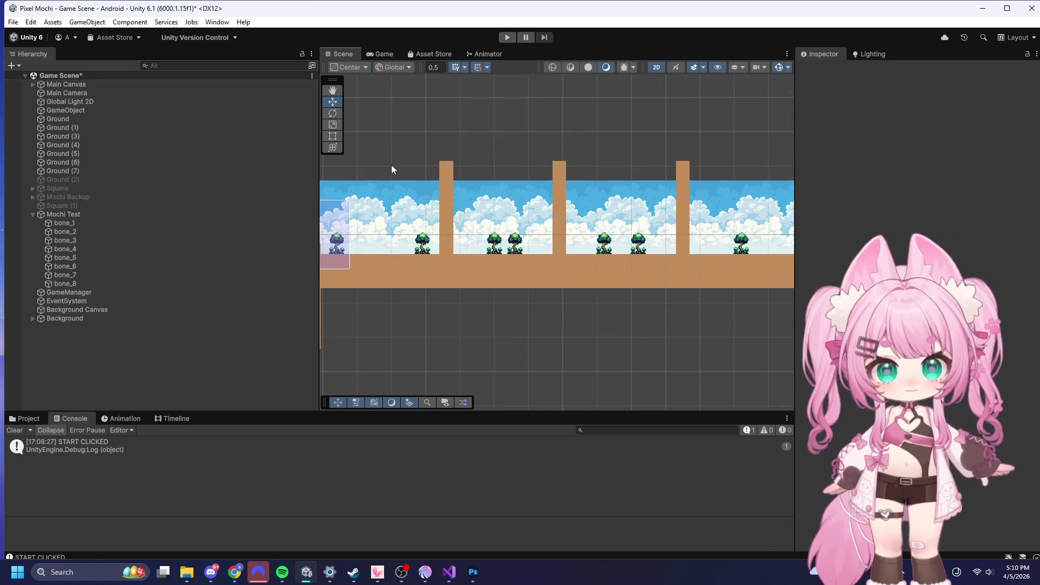
scroll(466, 161, "up", 1)
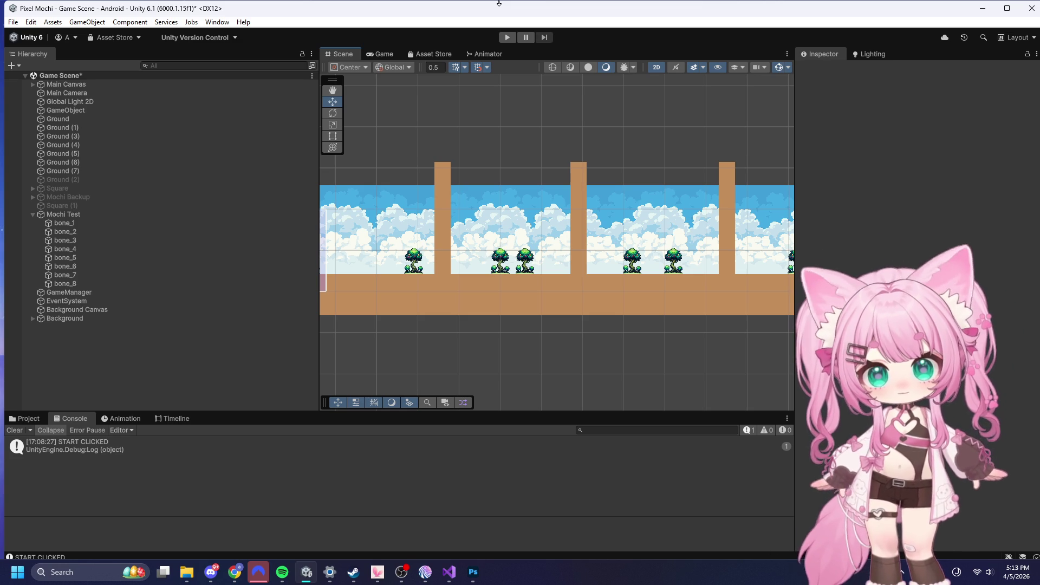
scroll(714, 277, "down", 5)
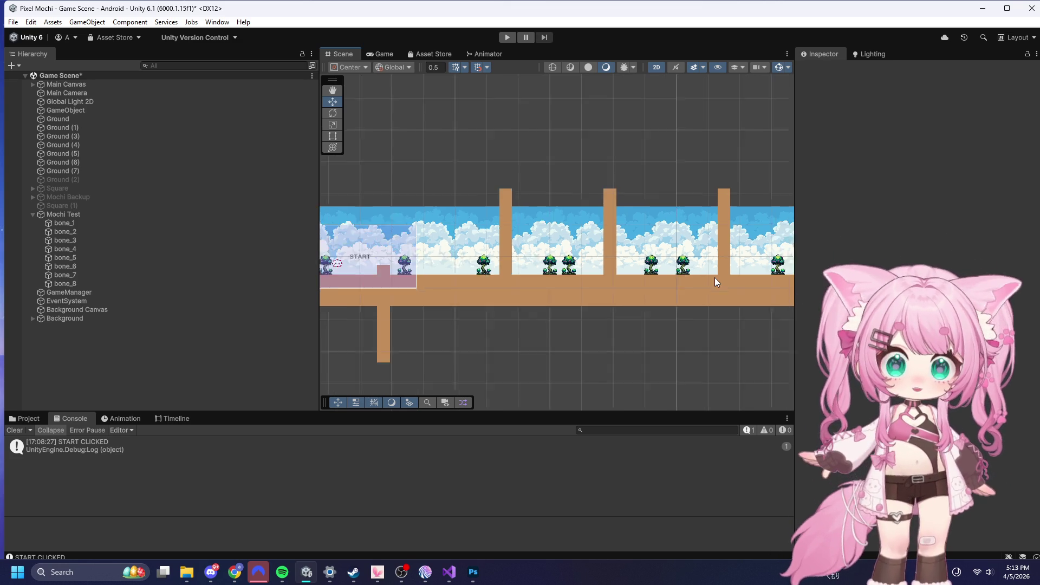
scroll(369, 269, "up", 3)
scroll(369, 269, "up", 8)
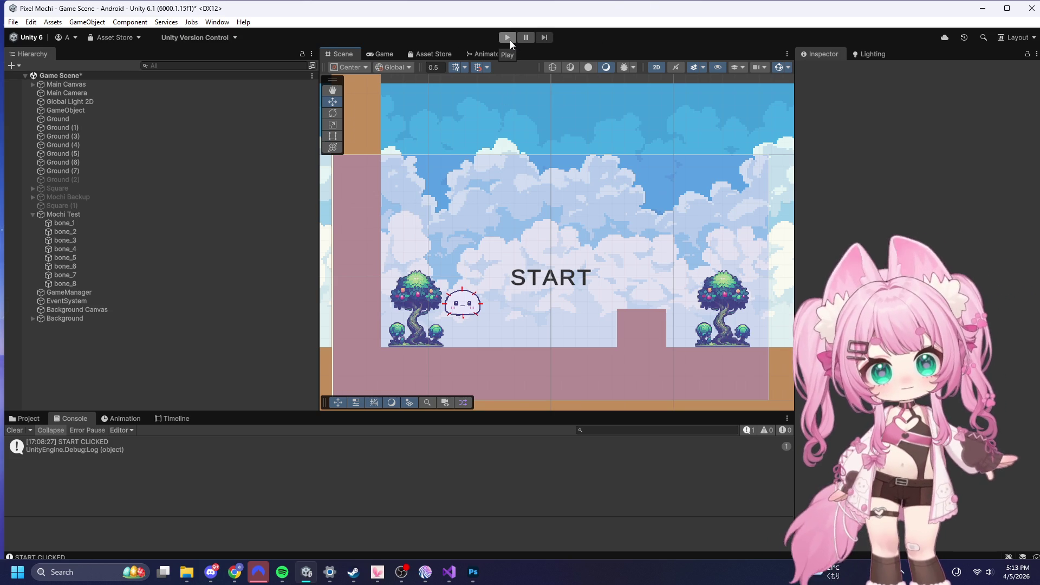
scroll(468, 245, "down", 3)
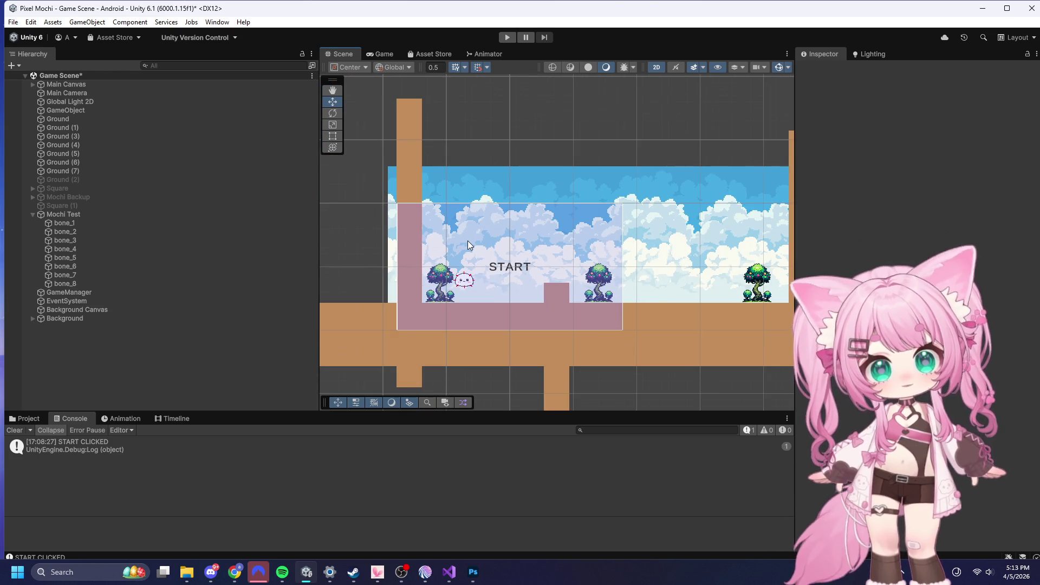
scroll(468, 244, "up", 1)
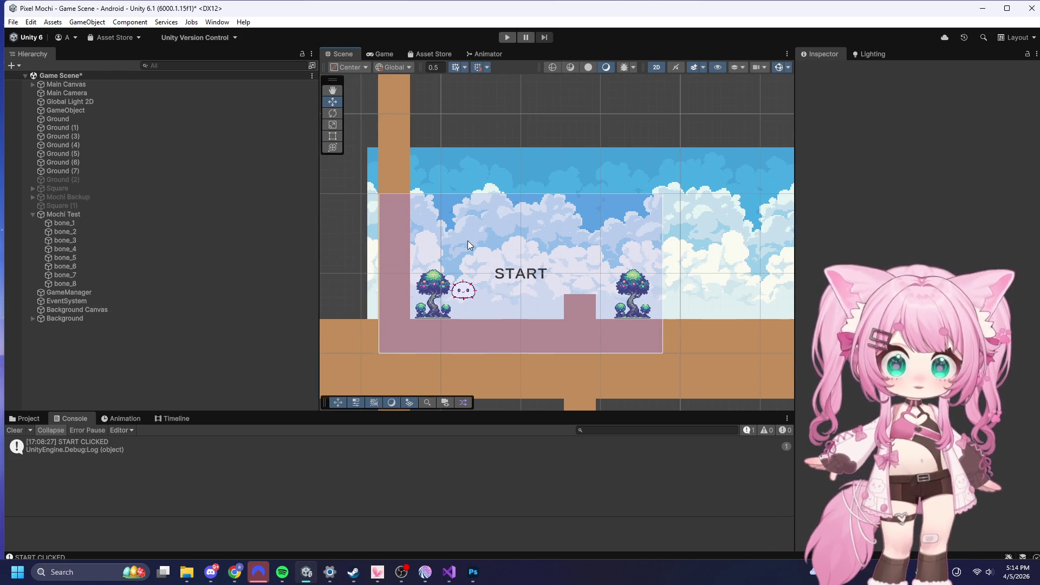
scroll(468, 245, "down", 3)
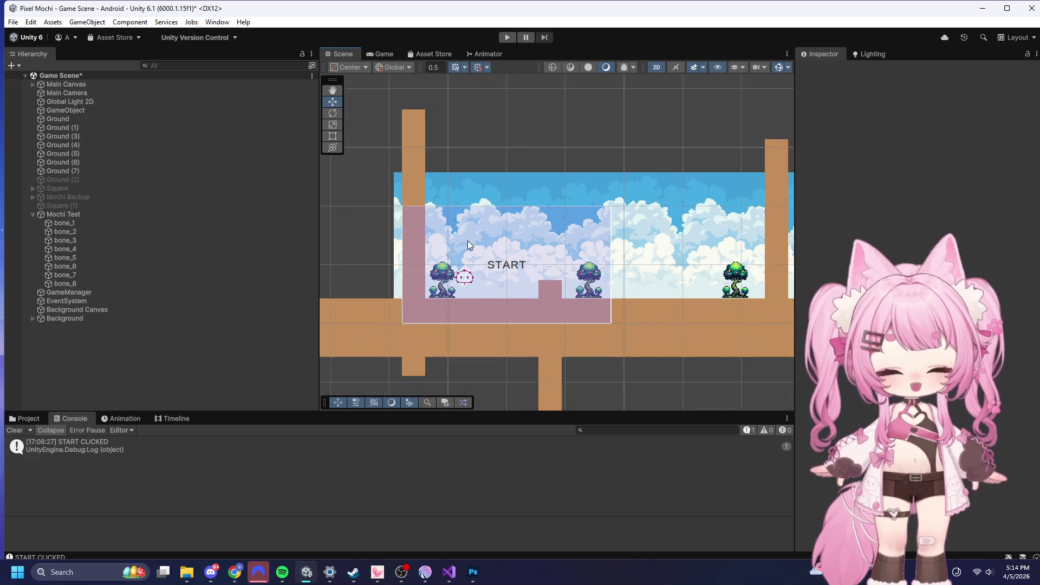
scroll(468, 238, "up", 2)
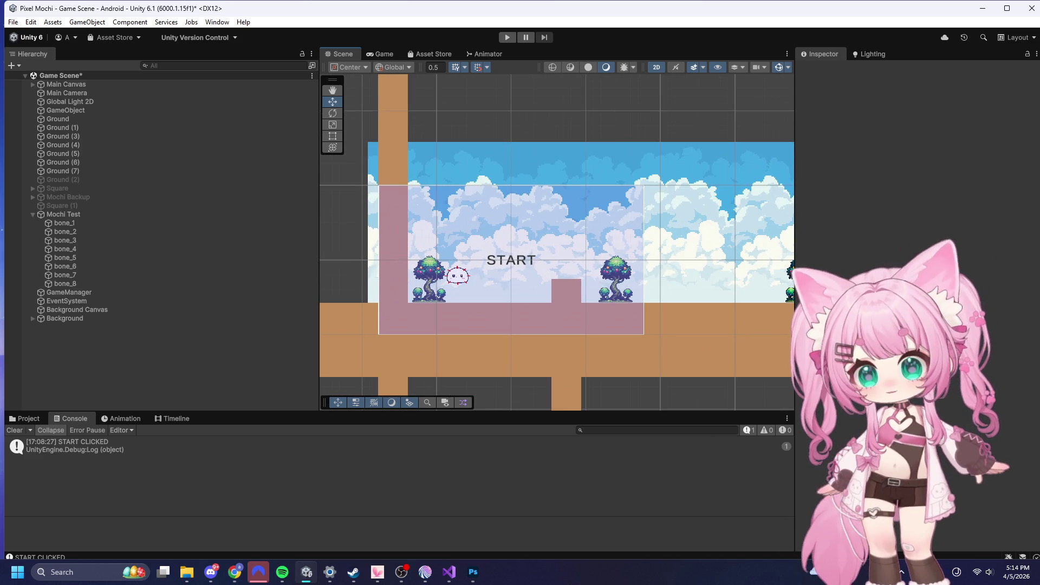
key("alt+Tab")
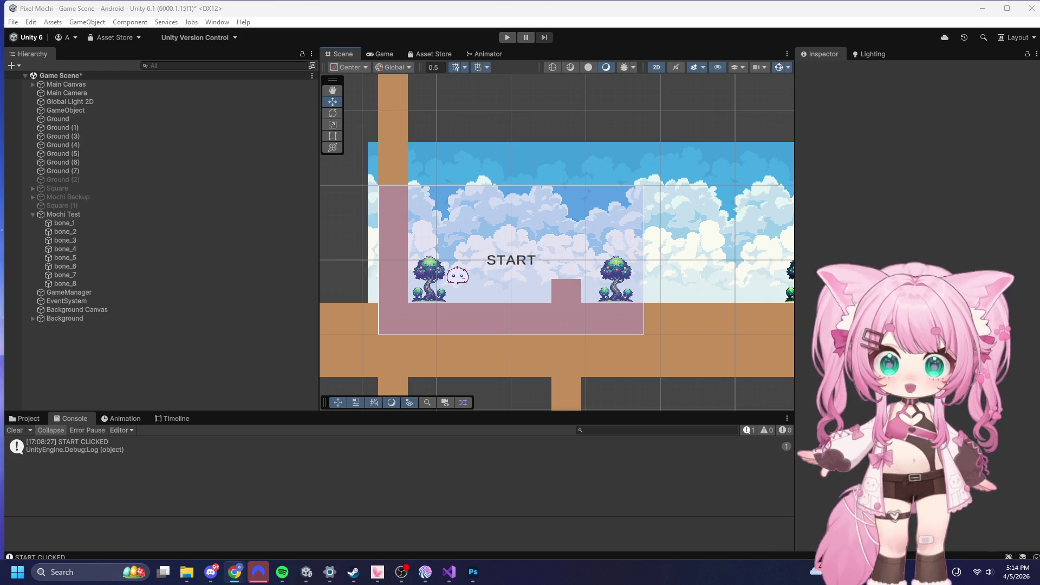
scroll(723, 211, "down", 5)
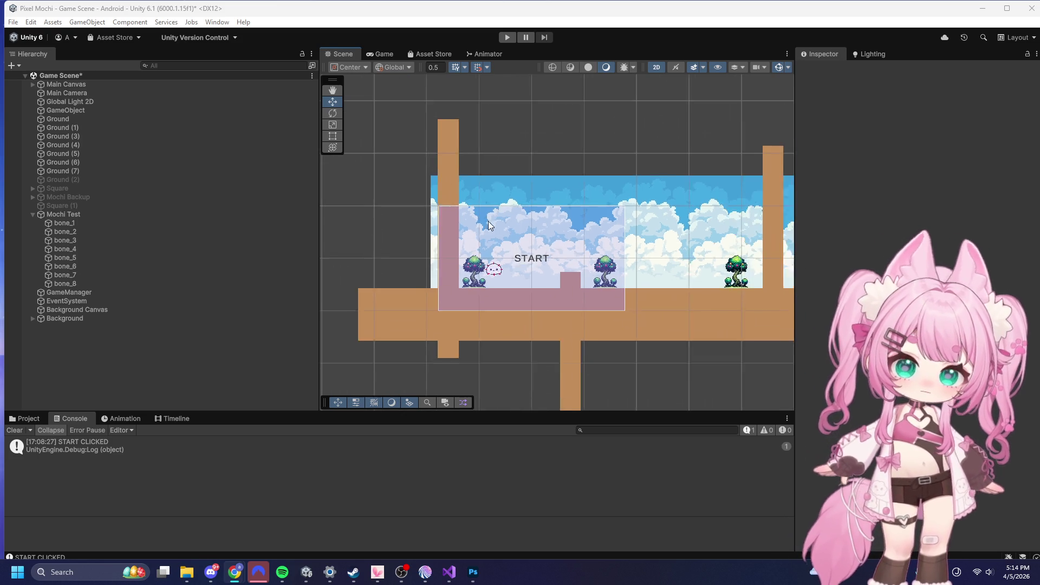
scroll(684, 232, "up", 10)
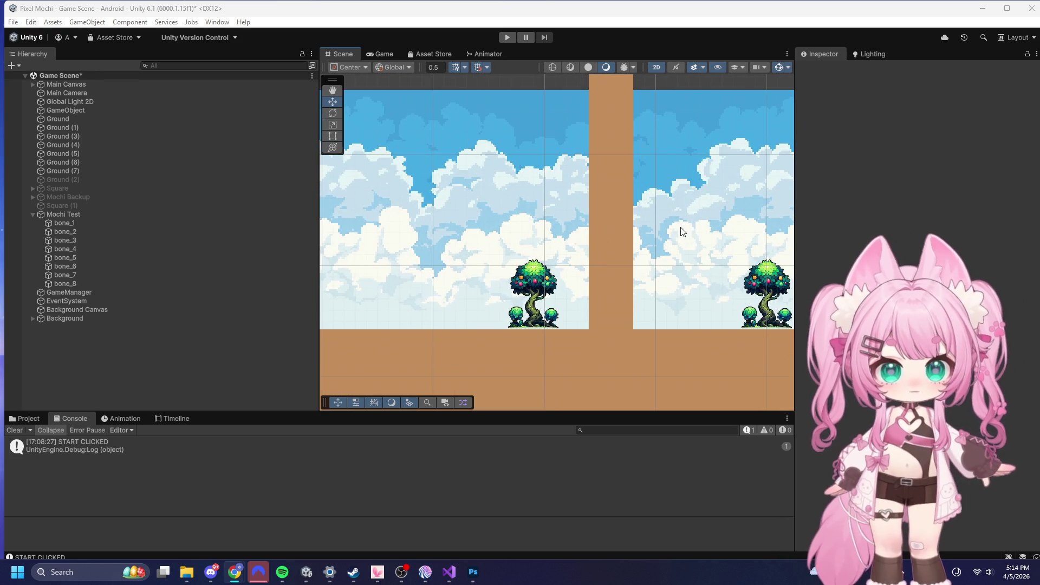
scroll(680, 232, "down", 5)
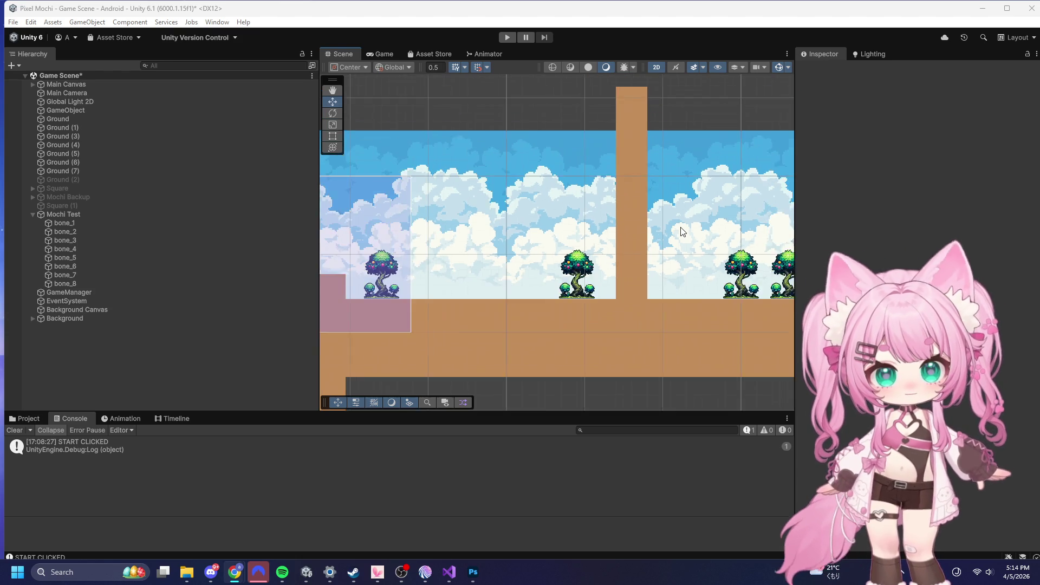
scroll(580, 210, "up", 5)
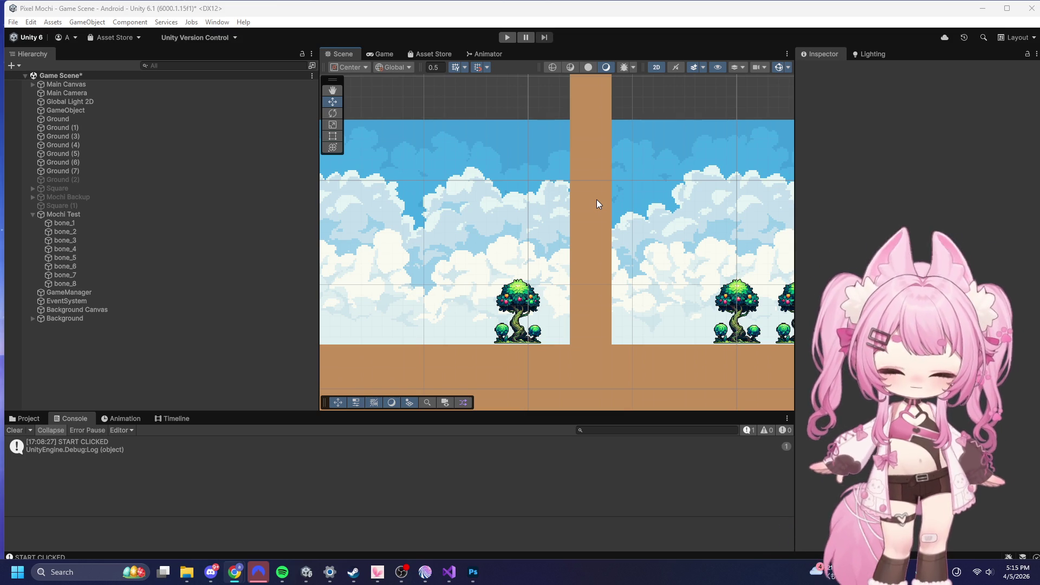
scroll(596, 202, "down", 5)
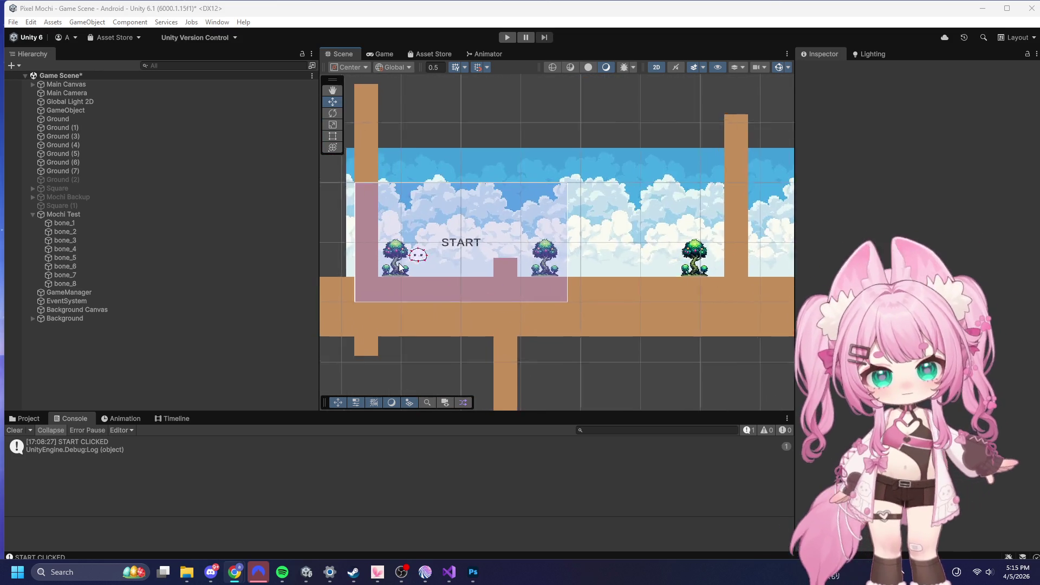
scroll(399, 266, "up", 10)
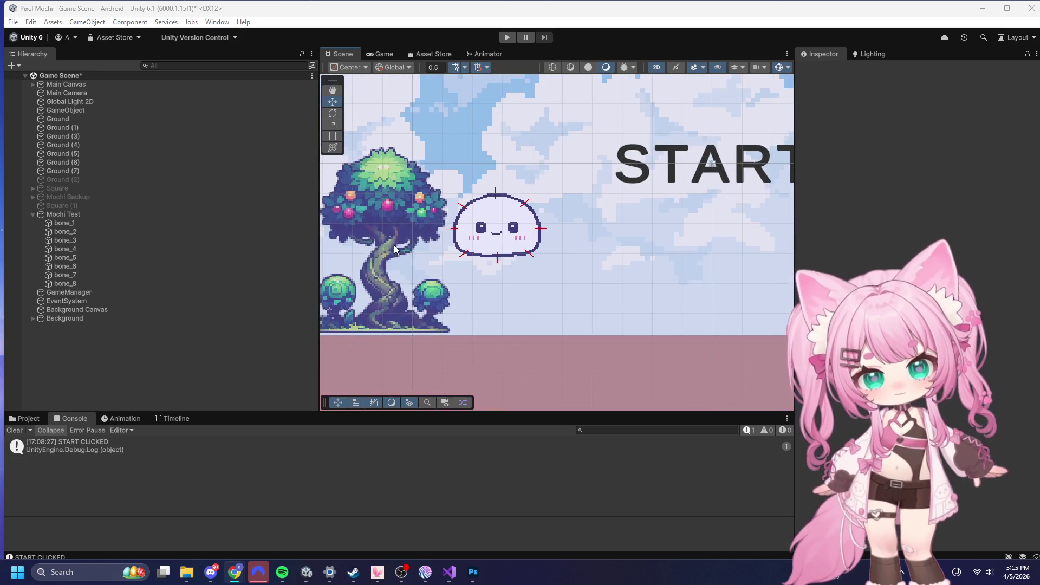
scroll(394, 245, "down", 3)
scroll(394, 236, "up", 6)
scroll(573, 277, "down", 2)
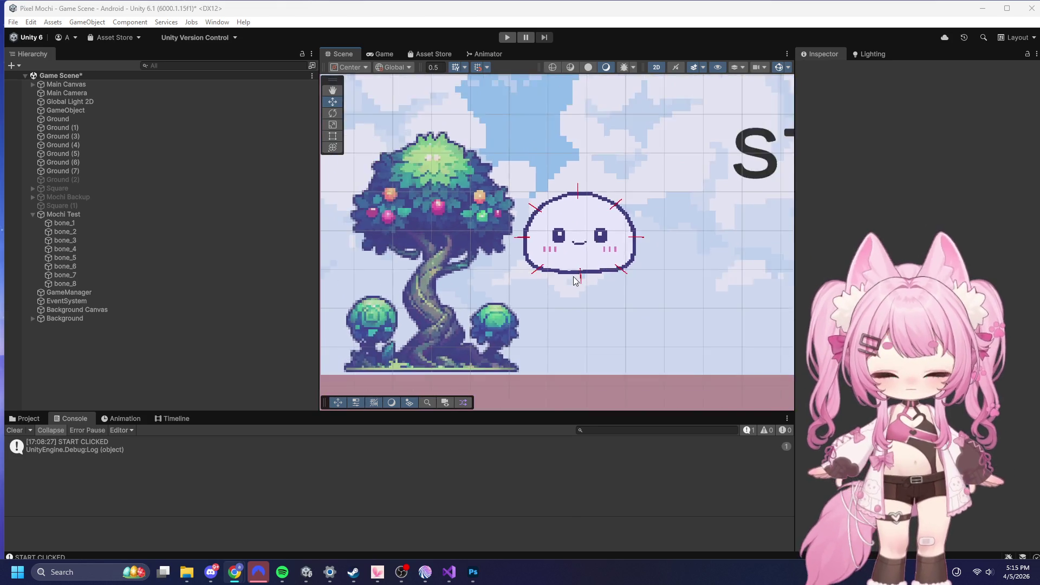
scroll(573, 277, "down", 10)
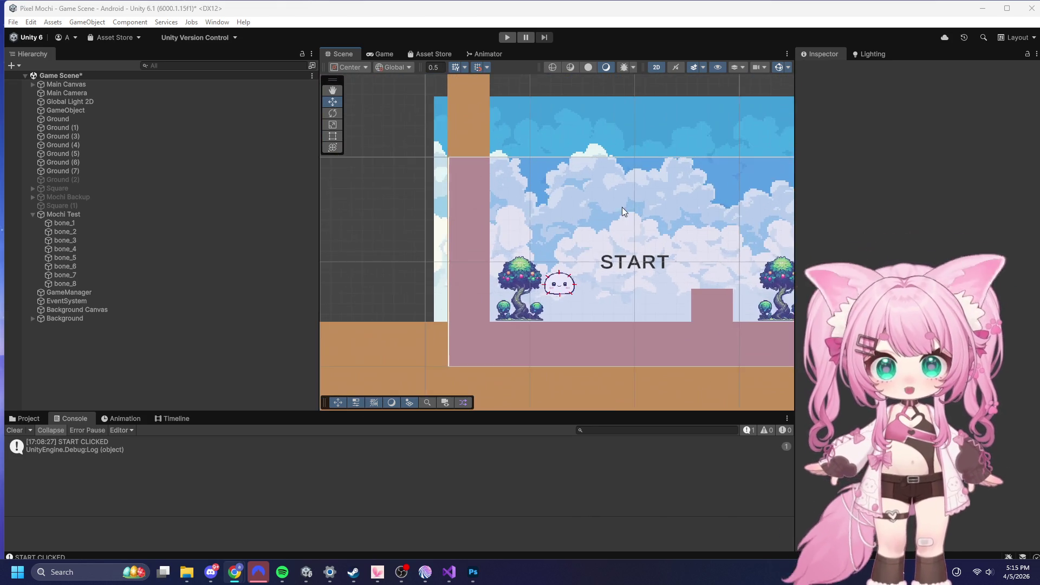
scroll(581, 262, "up", 8)
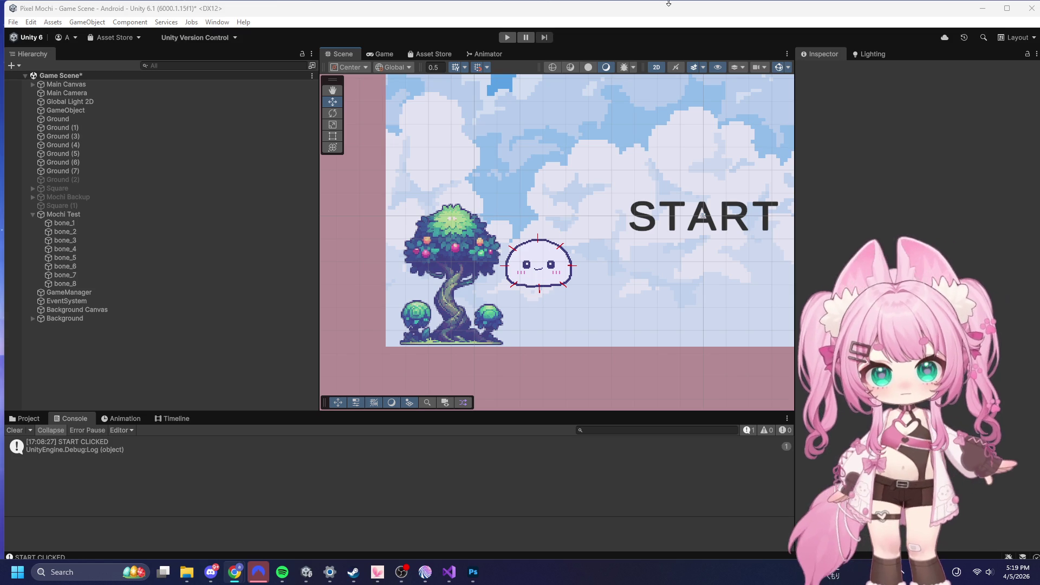
scroll(554, 222, "down", 5)
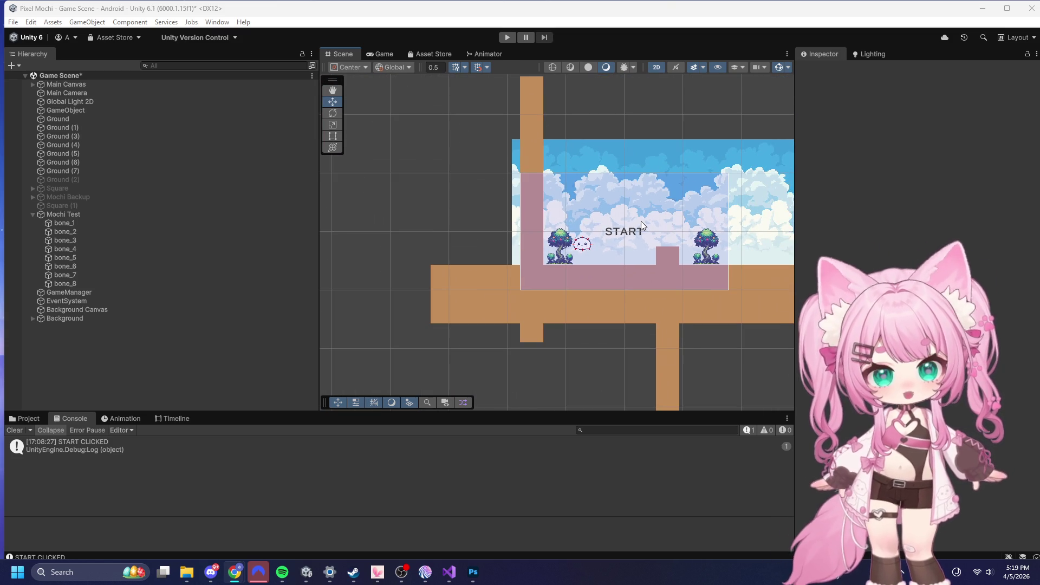
scroll(573, 228, "up", 3)
scroll(574, 227, "up", 5)
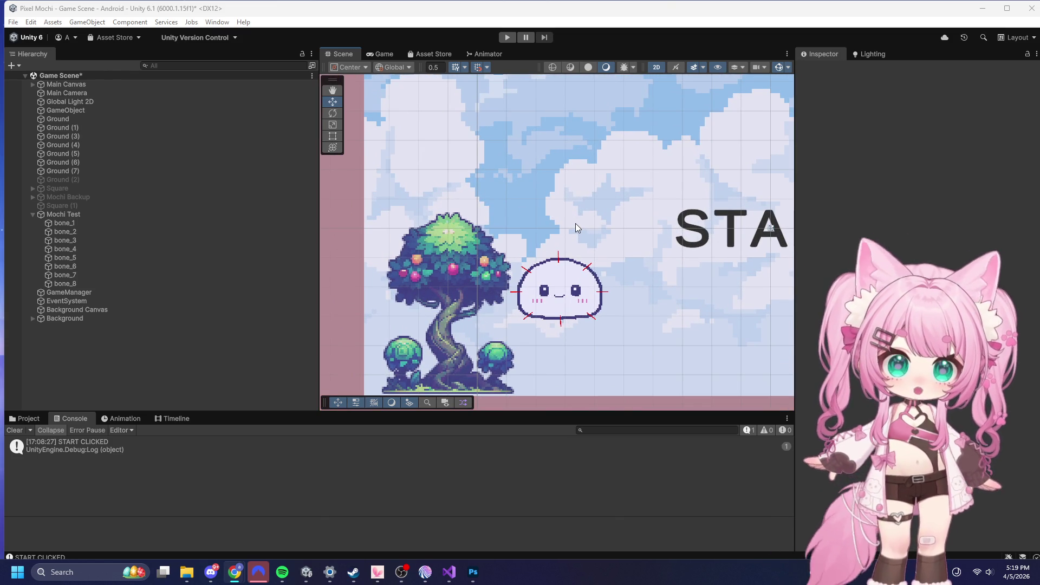
scroll(576, 220, "down", 5)
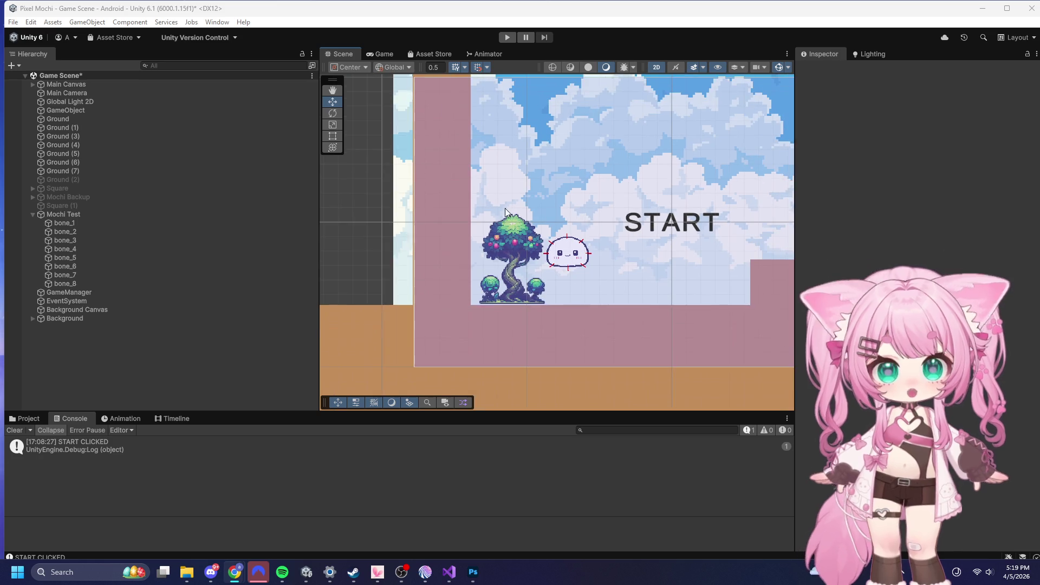
scroll(474, 187, "down", 2)
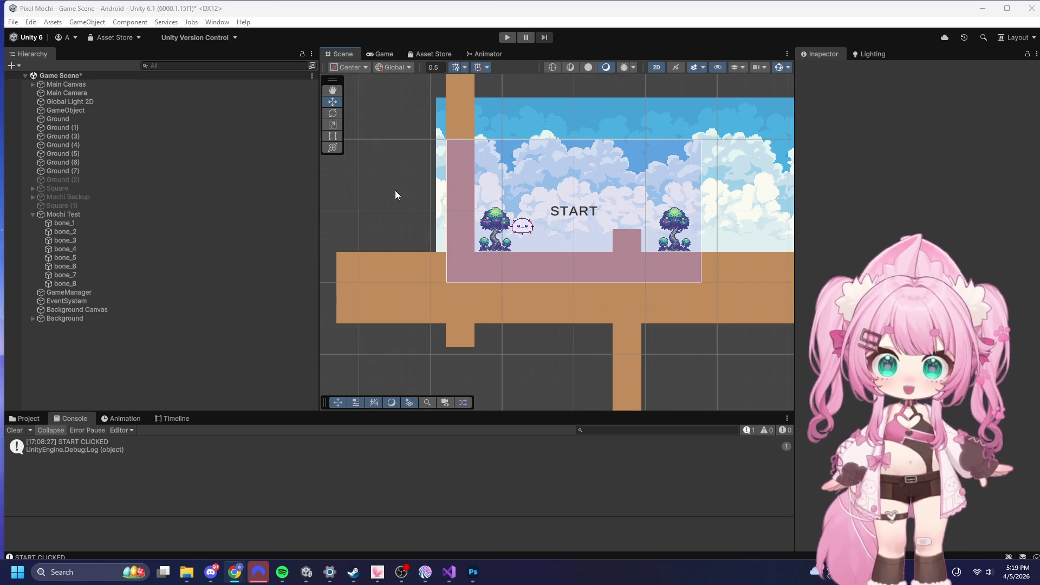
scroll(395, 189, "down", 3)
scroll(725, 158, "up", 5)
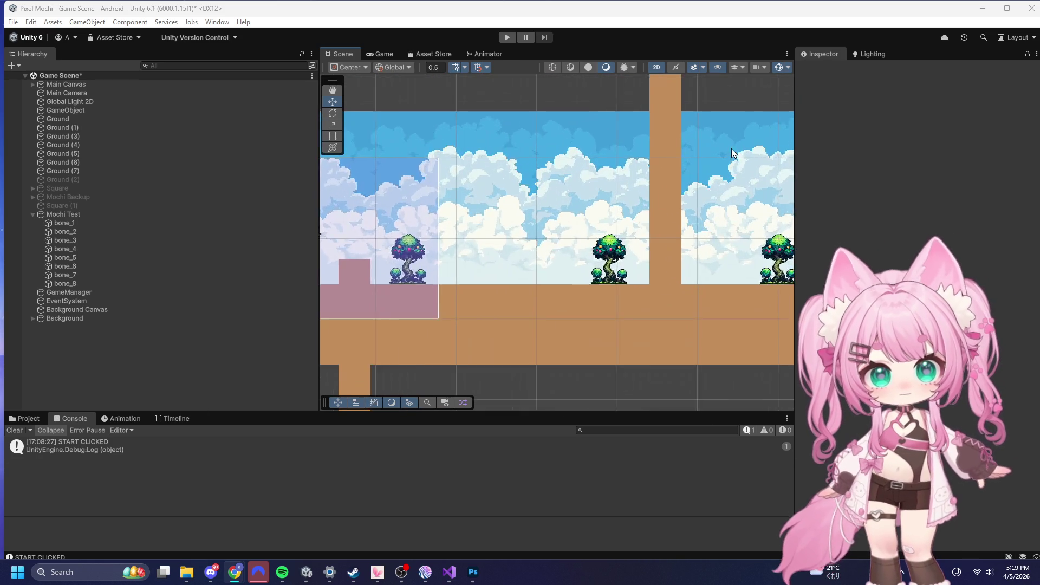
scroll(704, 162, "up", 5)
scroll(585, 250, "up", 3)
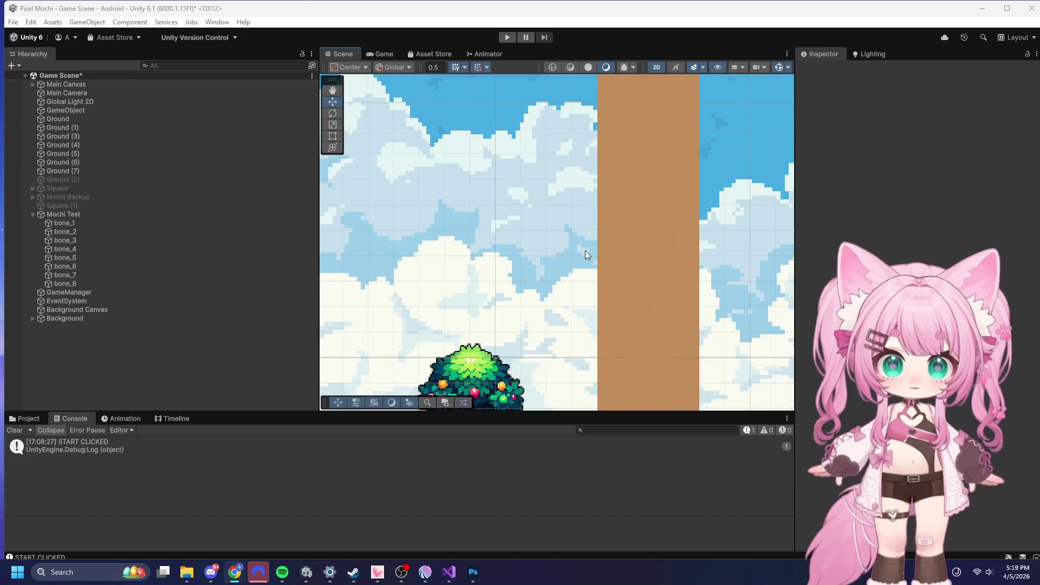
scroll(623, 207, "down", 4)
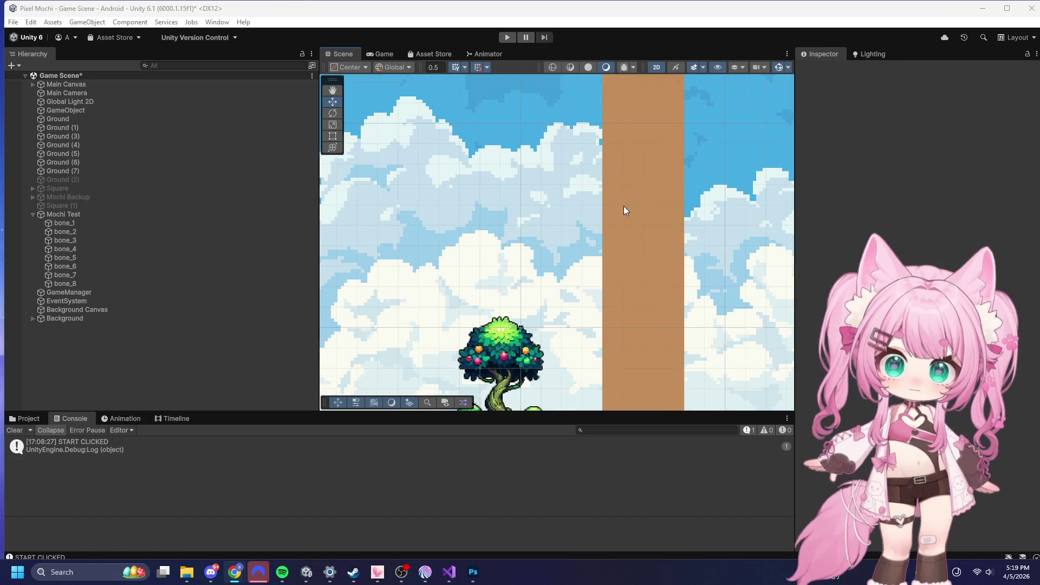
scroll(624, 210, "down", 4)
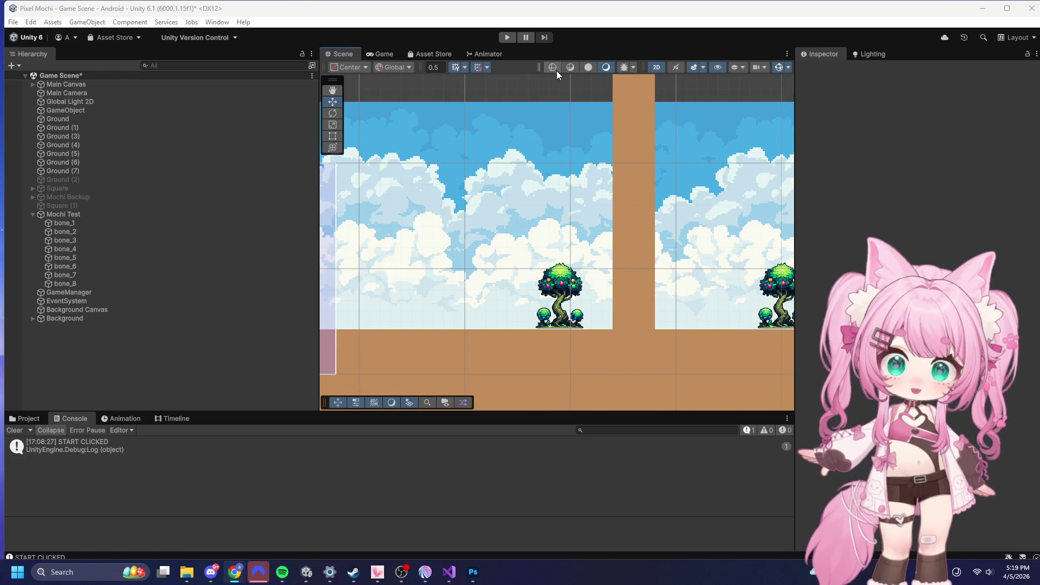
left_click(504, 38)
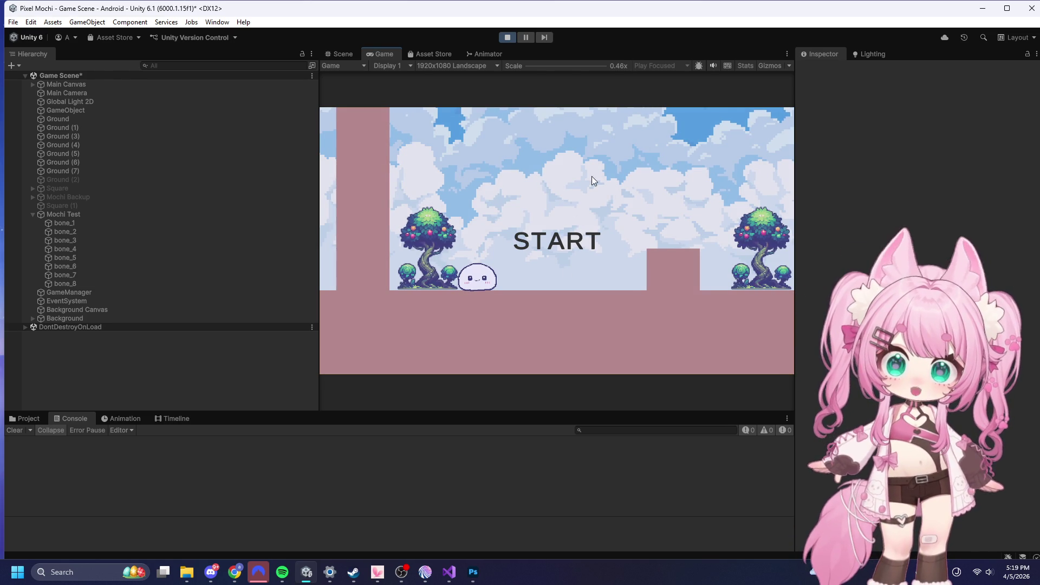
- Start the game from the START screen and jump the mochi over the brown block and up along the pillar
left_click(577, 165)
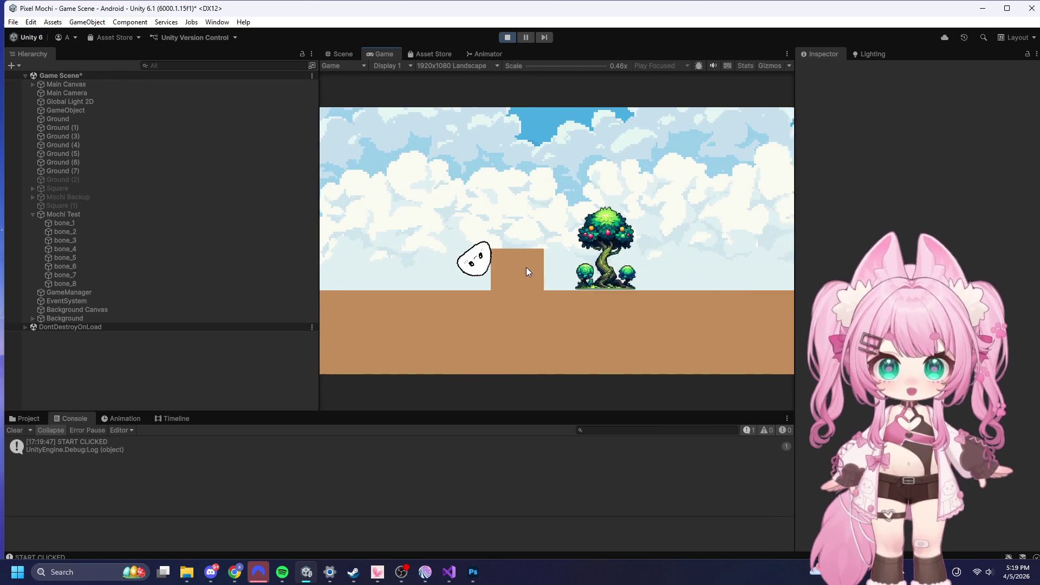
key("space")
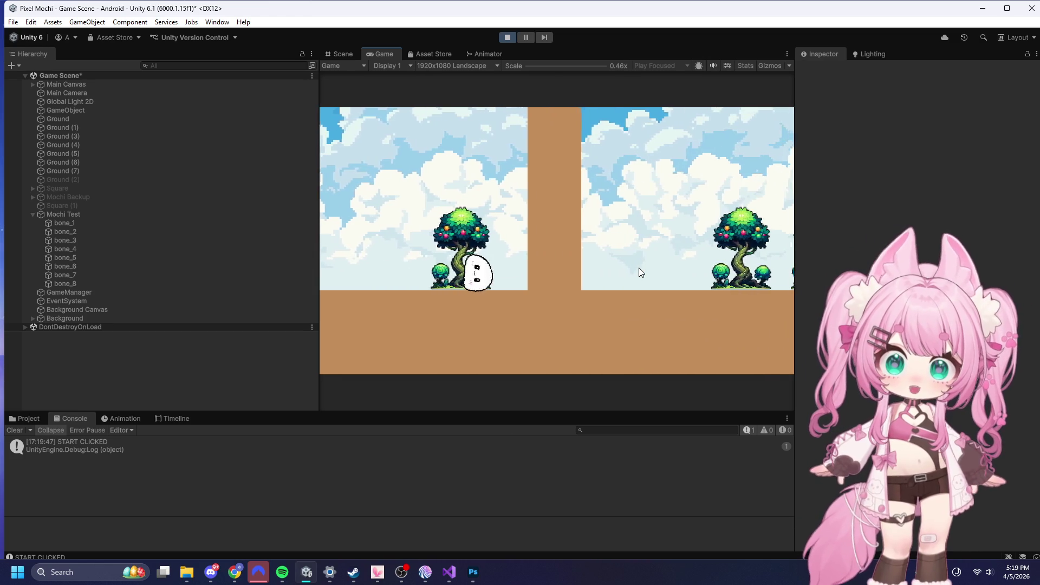
key("space")
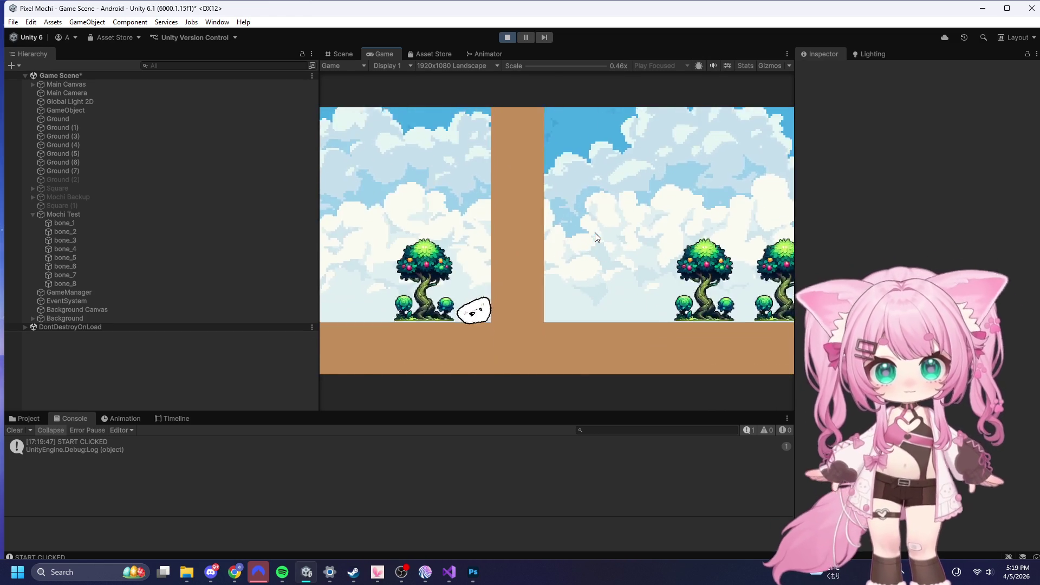
key("space")
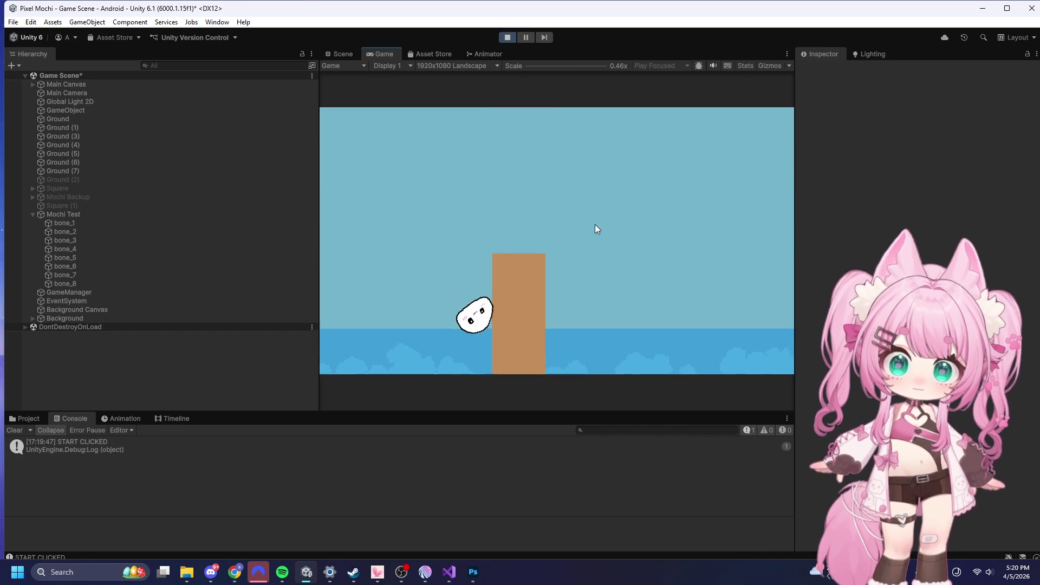
- Exit Play mode back to the Scene view and switch over to the browser
left_click(508, 38)
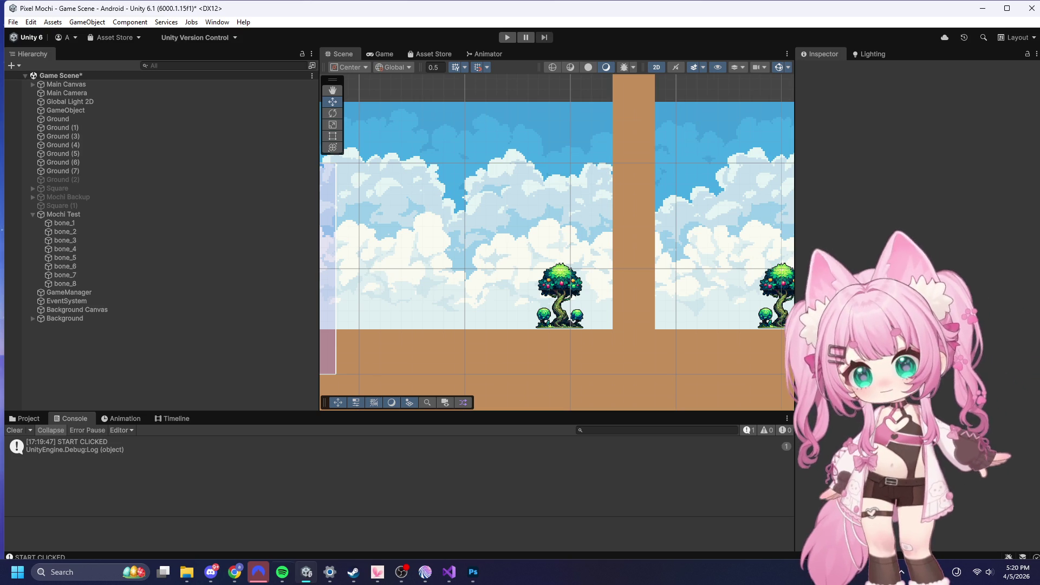
key("alt+Tab")
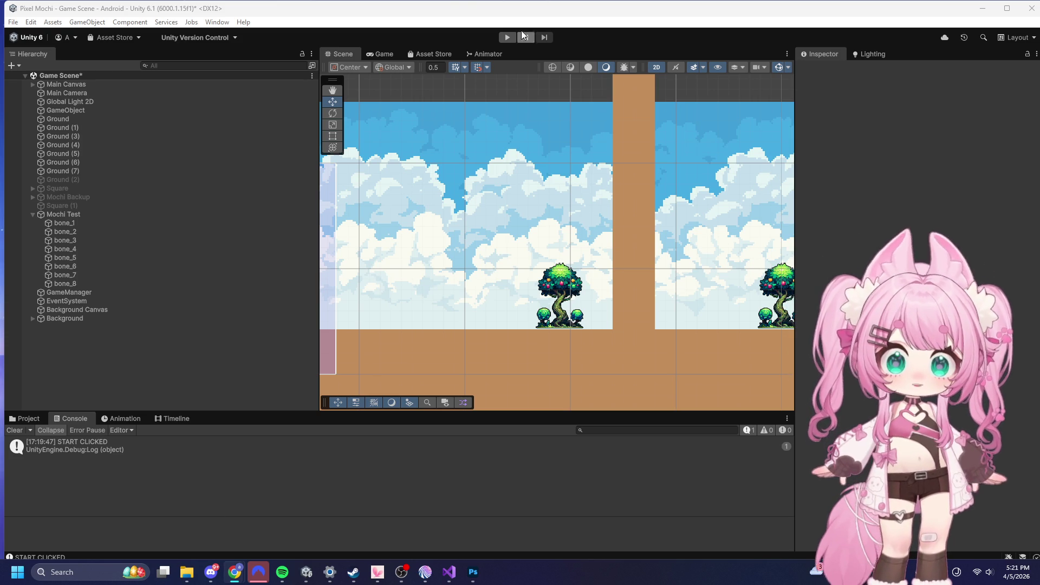
- Select the Ground (4) pillar, then open the Physics Material folder from the Assets root
left_click(627, 150)
scroll(536, 143, "down", 3)
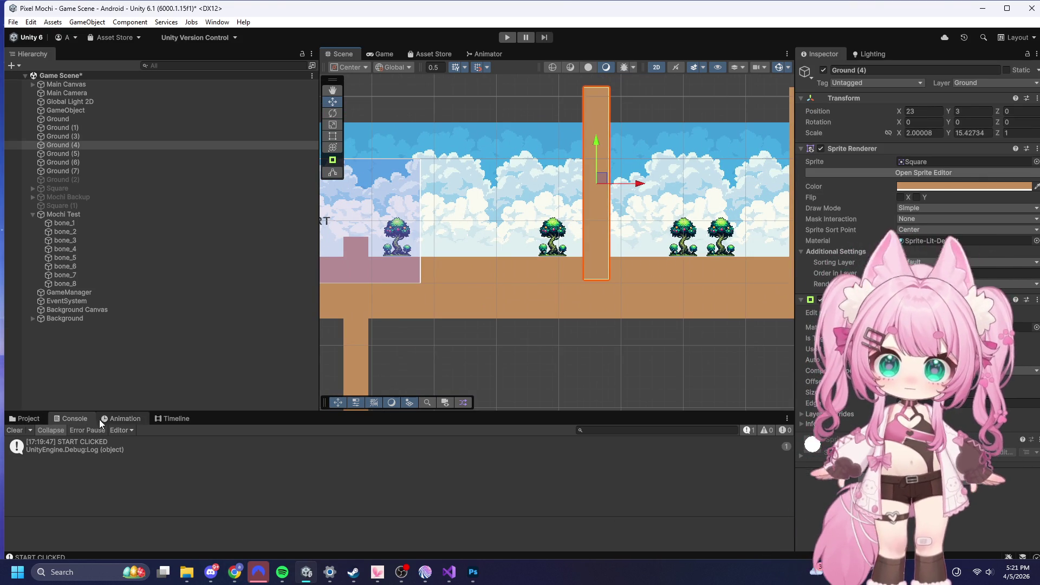
left_click(30, 418)
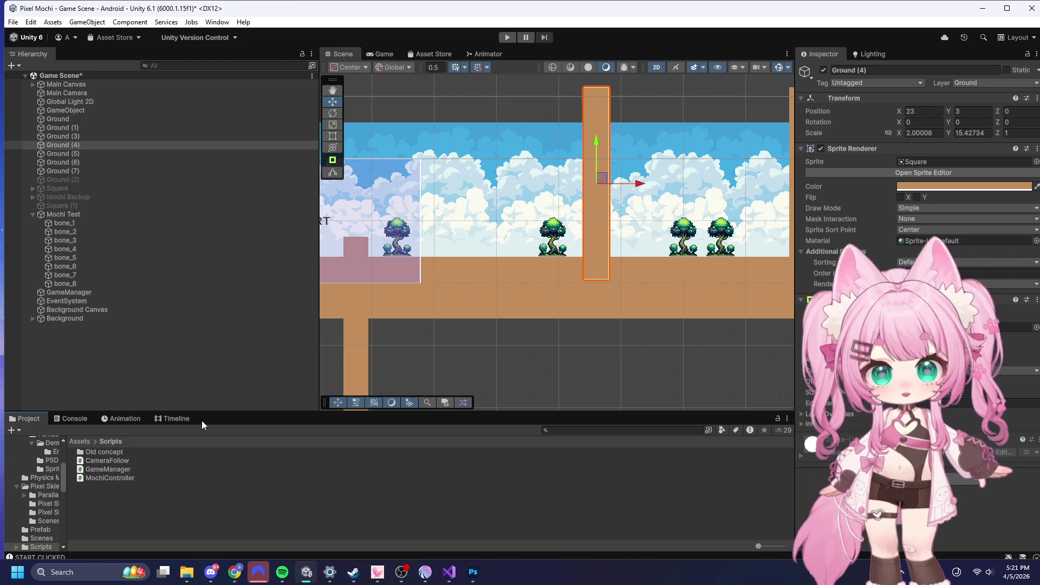
left_click(82, 441)
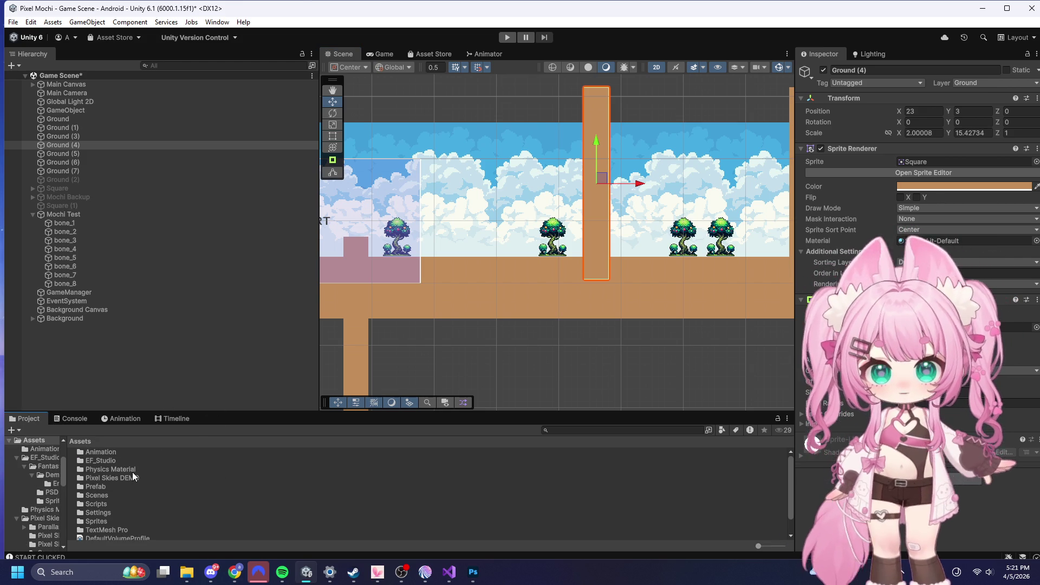
scroll(638, 151, "up", 5)
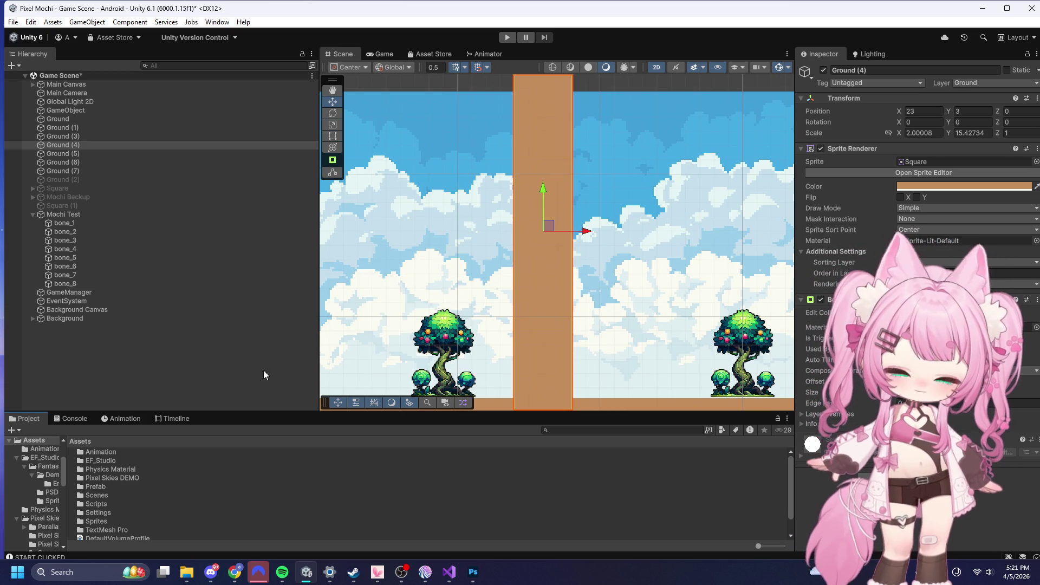
double_click(106, 469)
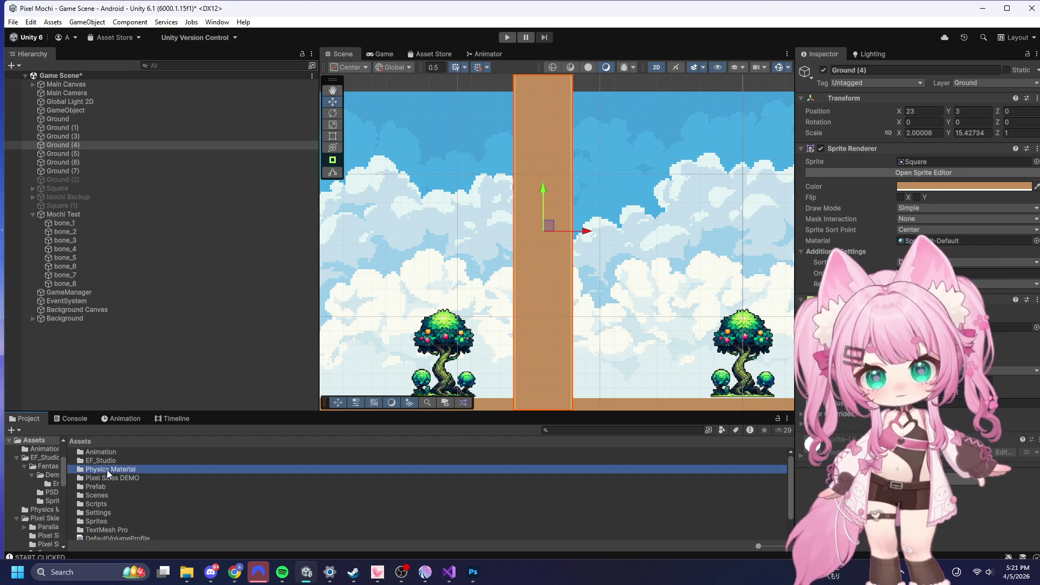
- Add a Physics Material 2D via Create > 2D and name it 'Wall Friction'
right_click(159, 493)
mouse_move(233, 198)
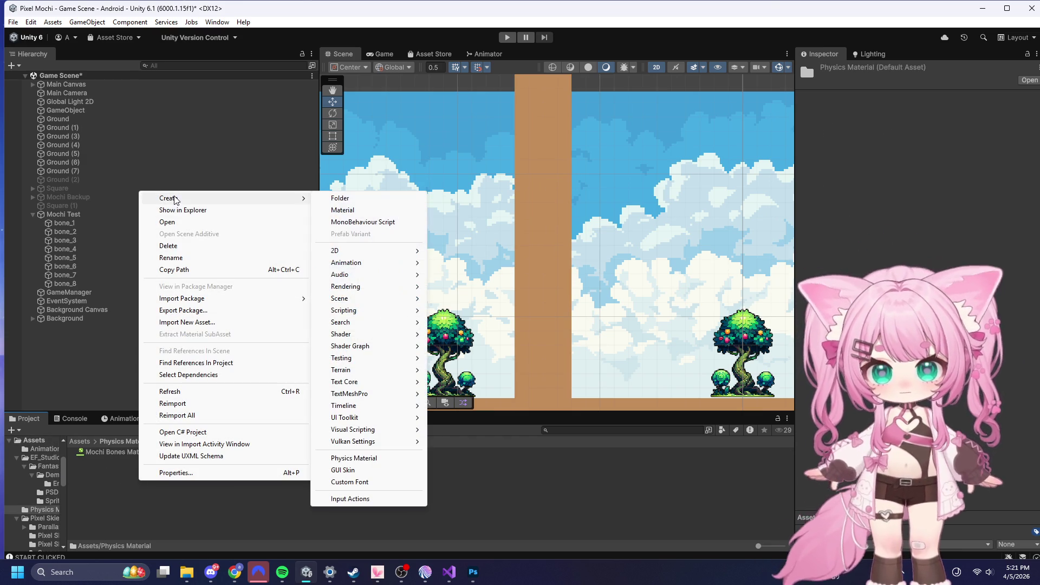
mouse_move(380, 250)
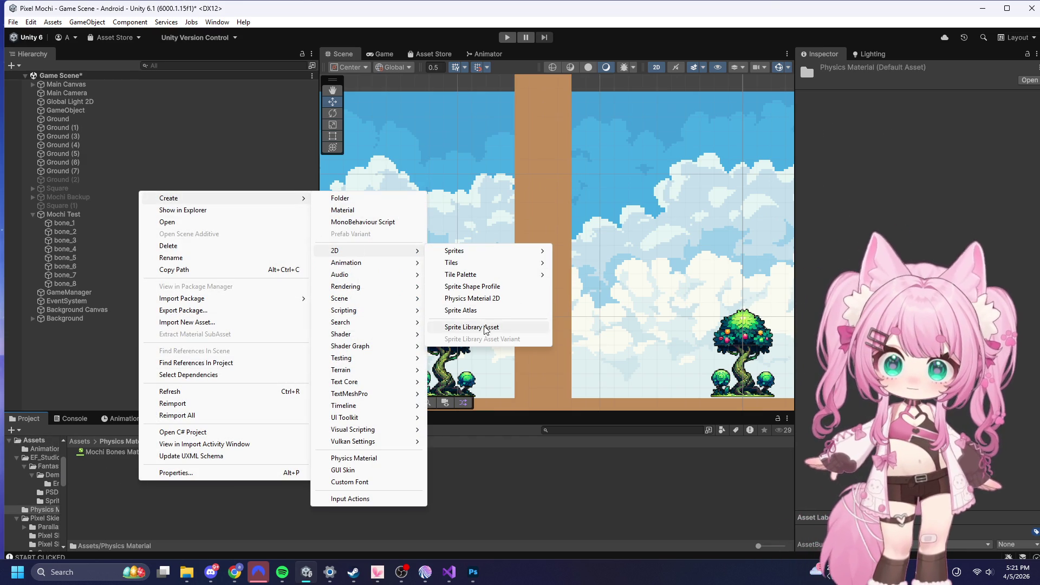
mouse_move(463, 252)
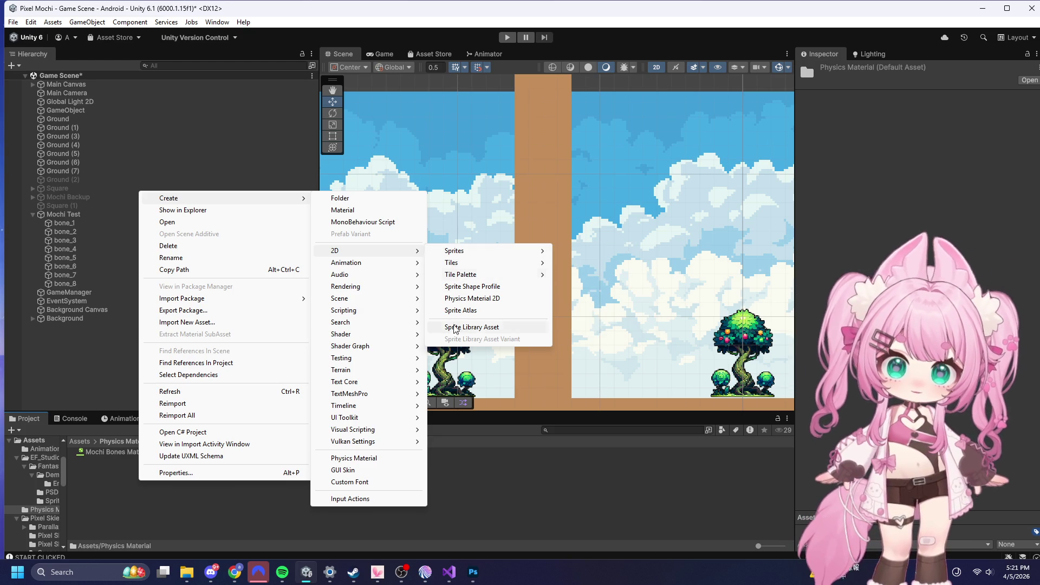
left_click(483, 298)
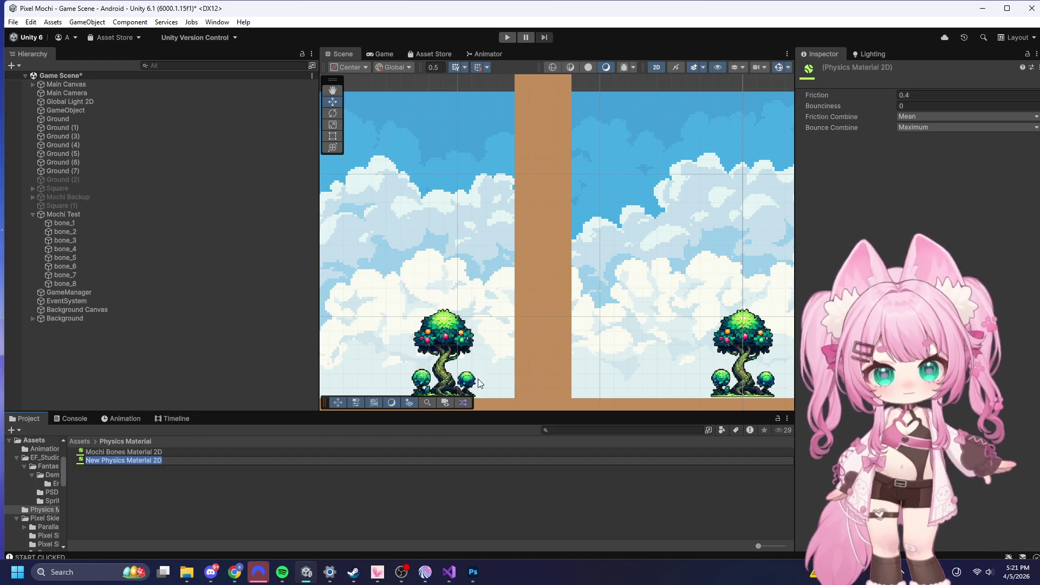
type("Wa")
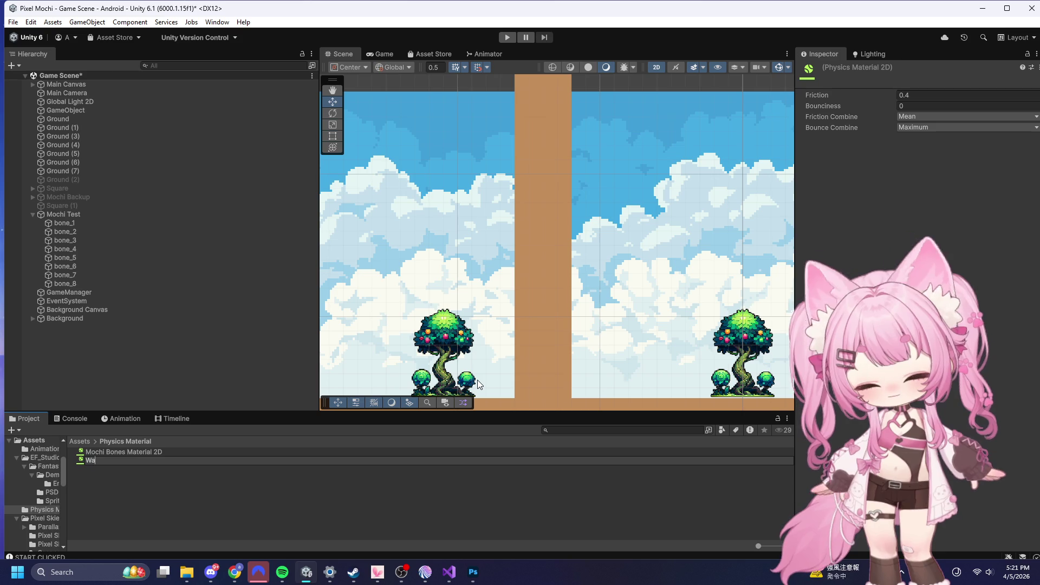
type("ll FRictio")
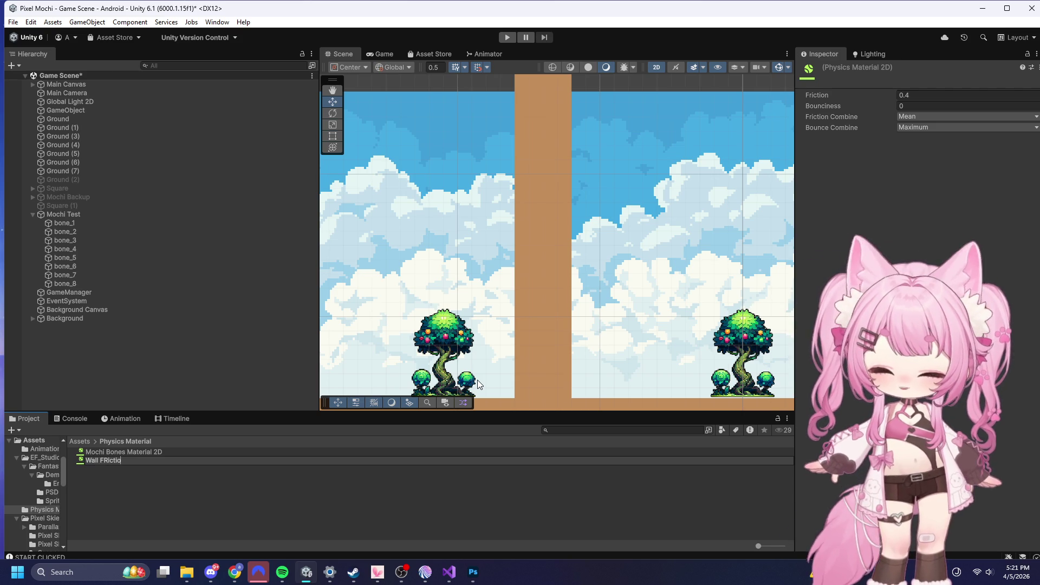
key("BackSpace")
key("BackSpace")
key("BackSpace")
type("riction")
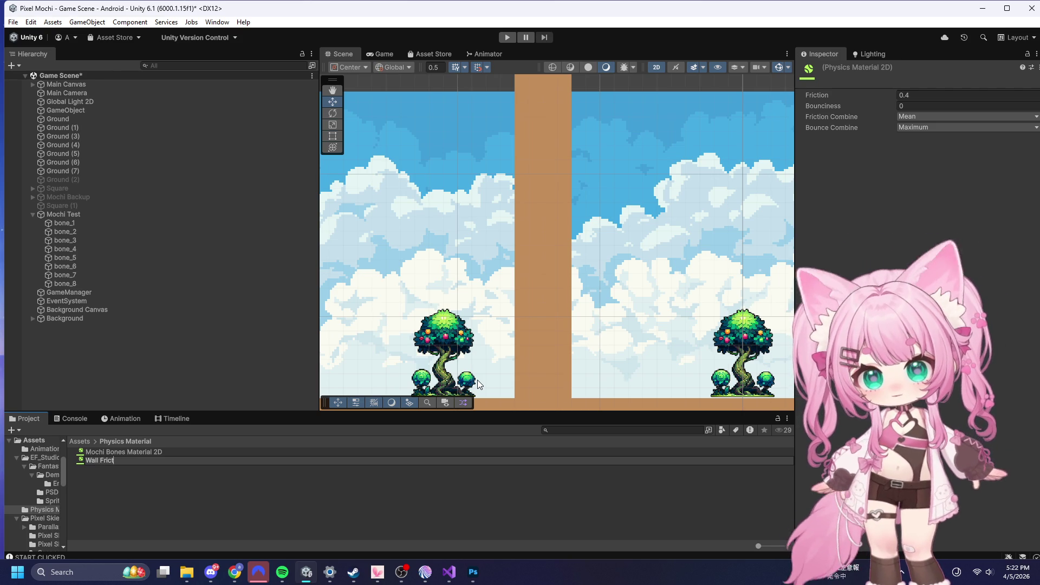
key("Return")
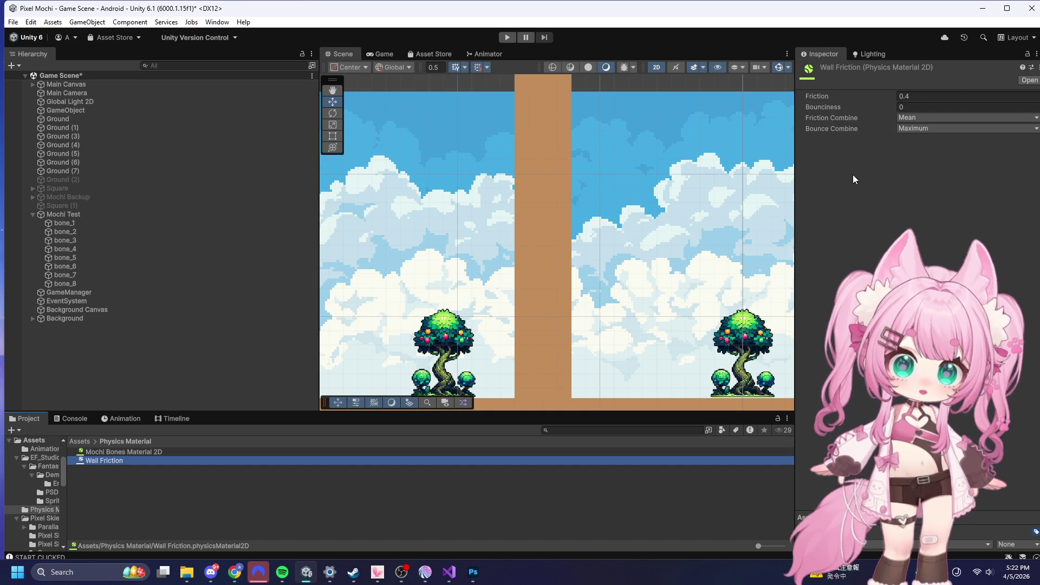
scroll(554, 243, "down", 5)
scroll(528, 204, "down", 2)
scroll(359, 250, "up", 5)
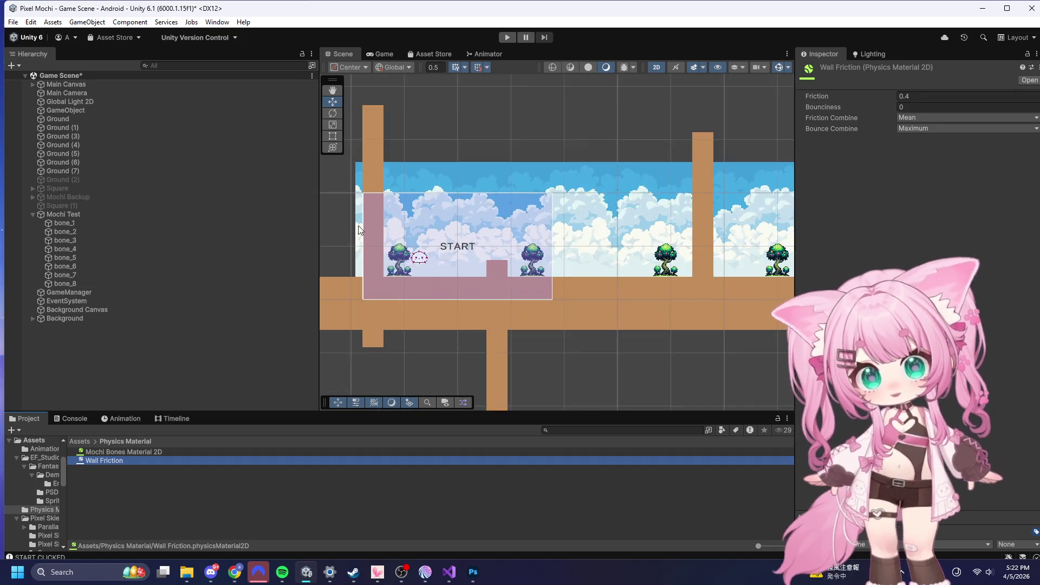
scroll(423, 183, "up", 4)
scroll(446, 184, "down", 3)
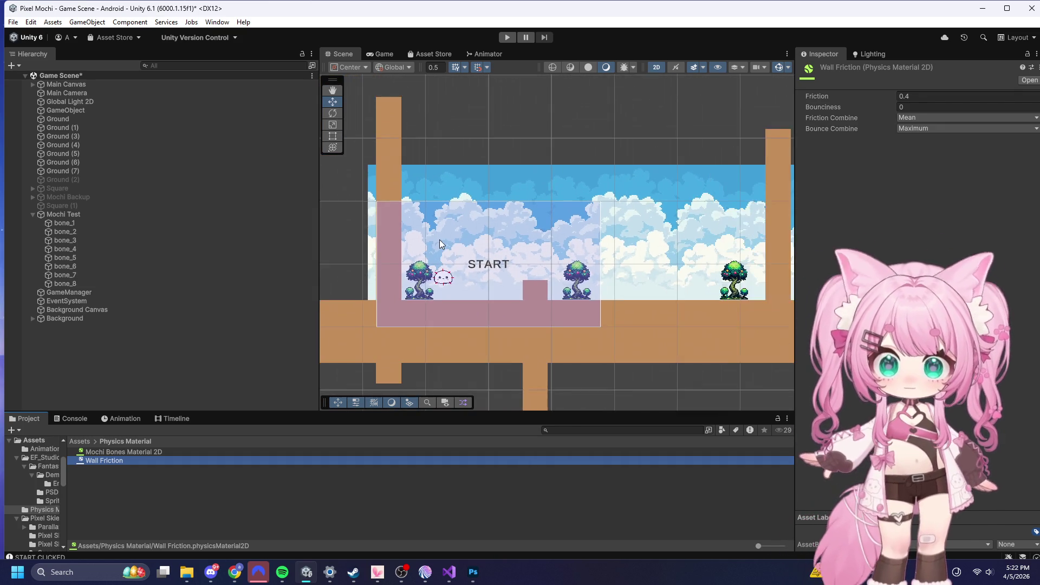
scroll(439, 240, "down", 1)
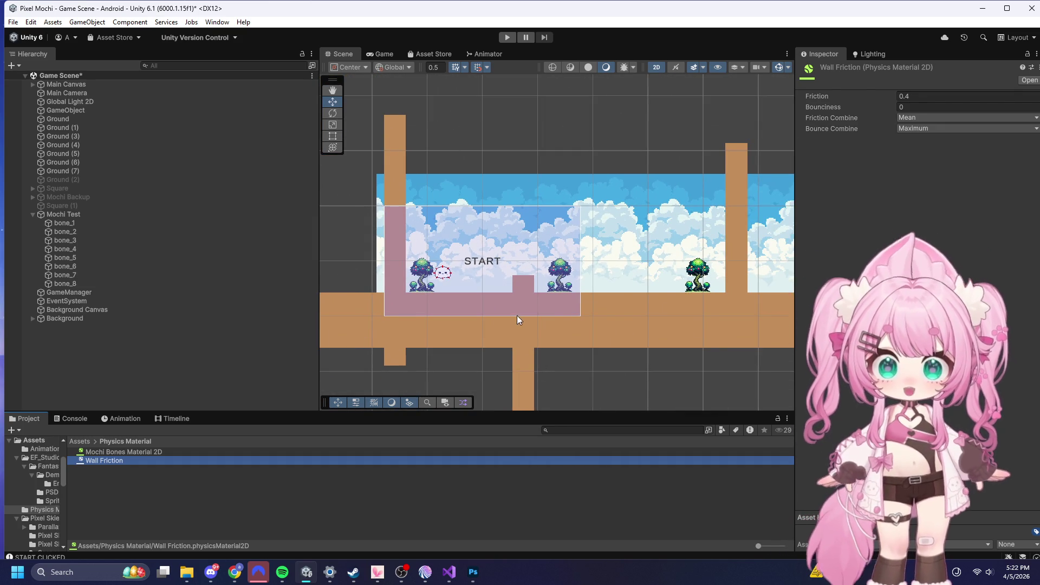
scroll(517, 319, "down", 2)
scroll(443, 282, "up", 4)
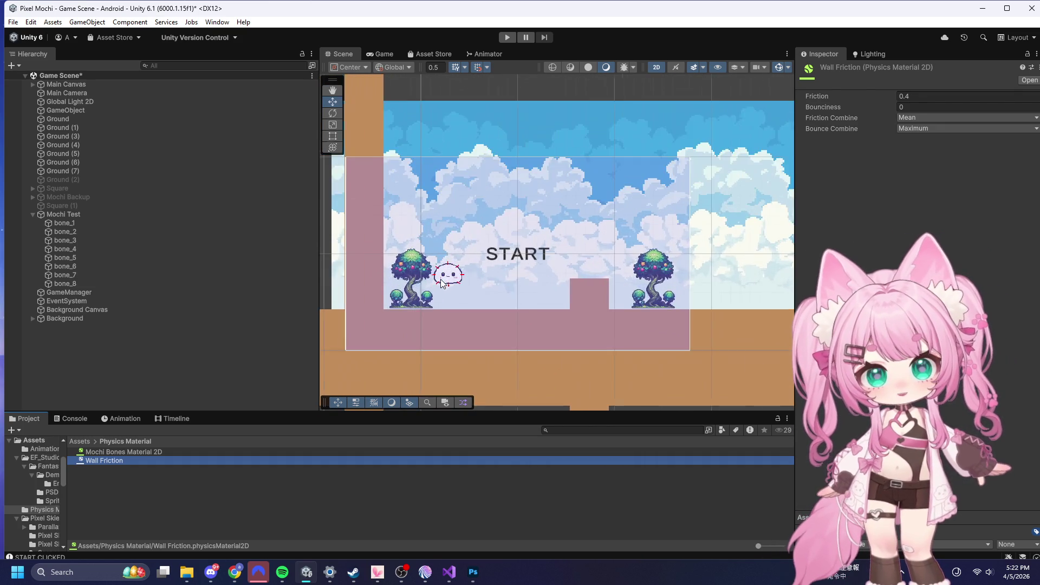
scroll(443, 283, "up", 4)
scroll(443, 282, "down", 3)
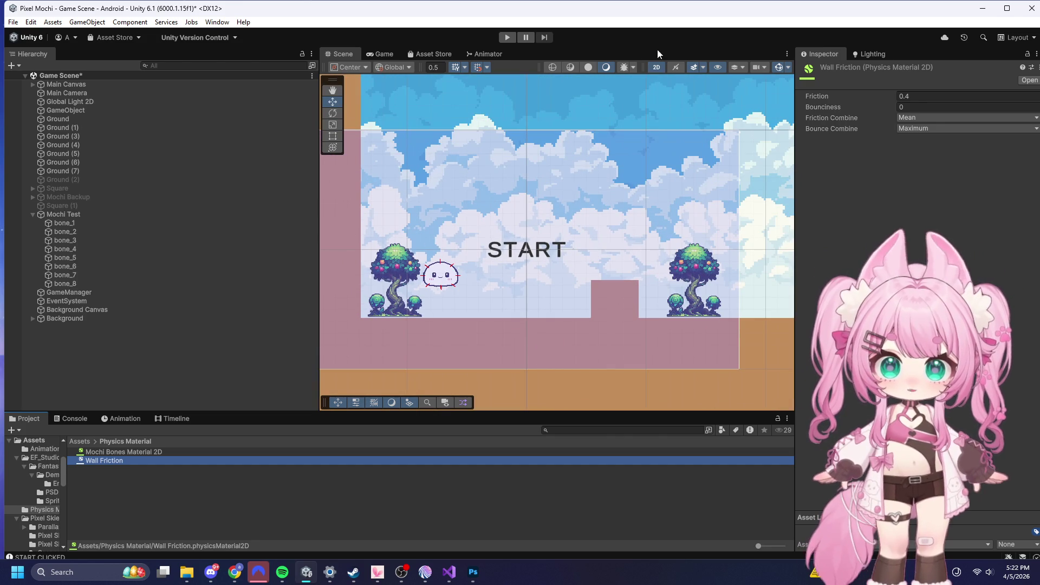
scroll(411, 309, "up", 1)
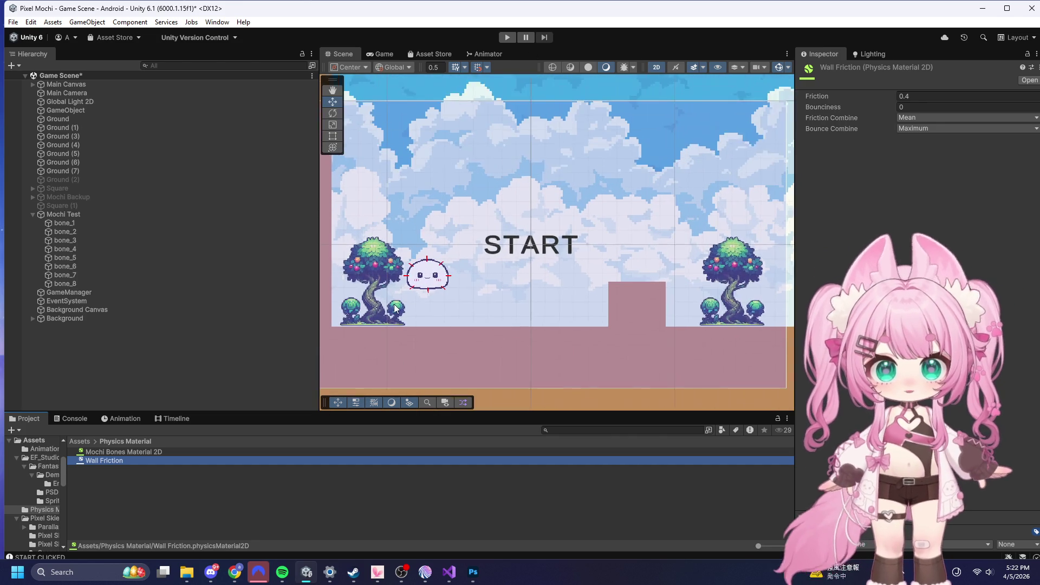
scroll(546, 288, "up", 1)
scroll(546, 288, "down", 1)
scroll(385, 261, "up", 2)
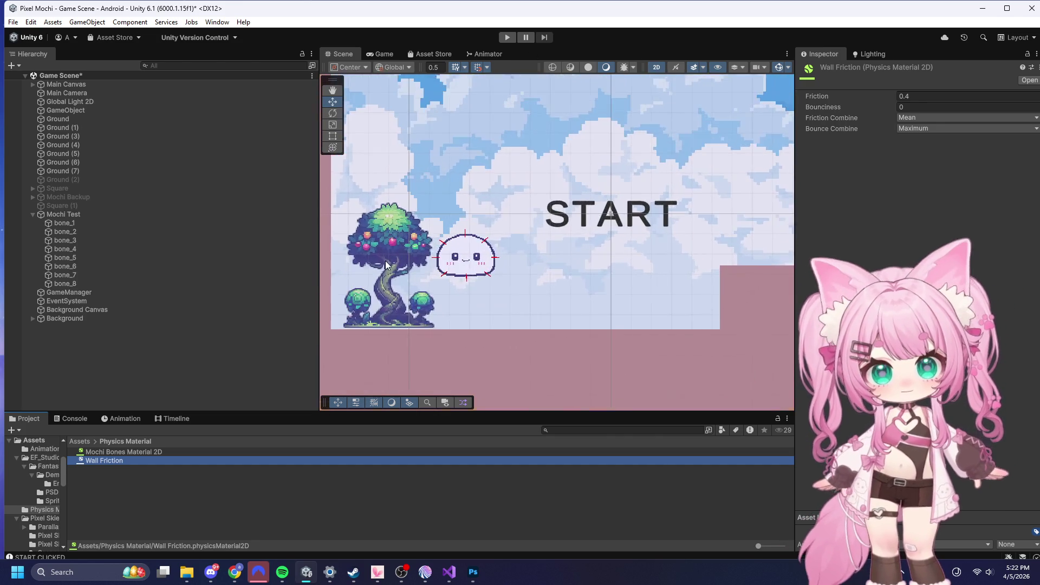
scroll(394, 247, "up", 2)
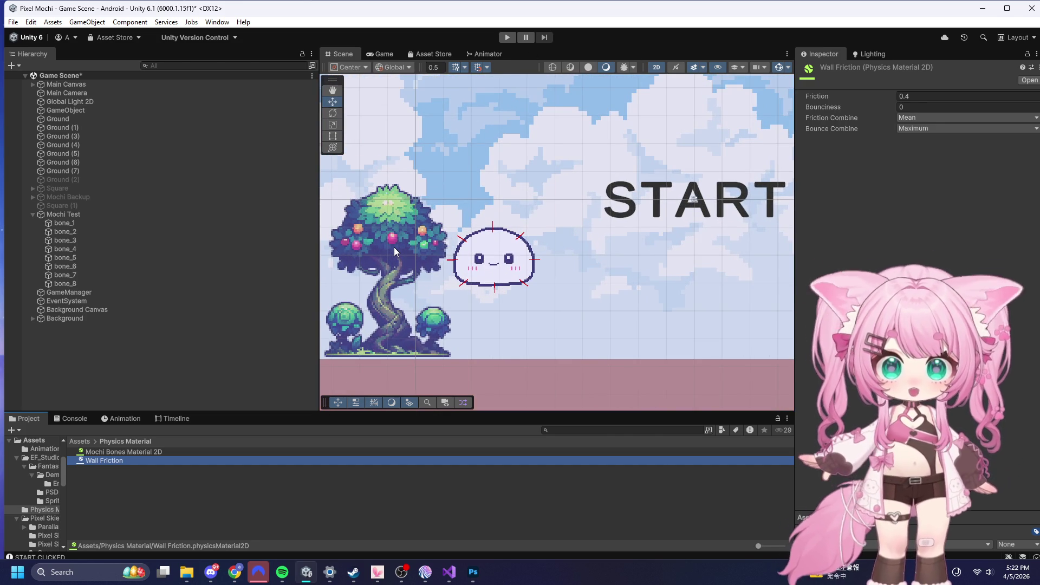
scroll(394, 247, "down", 4)
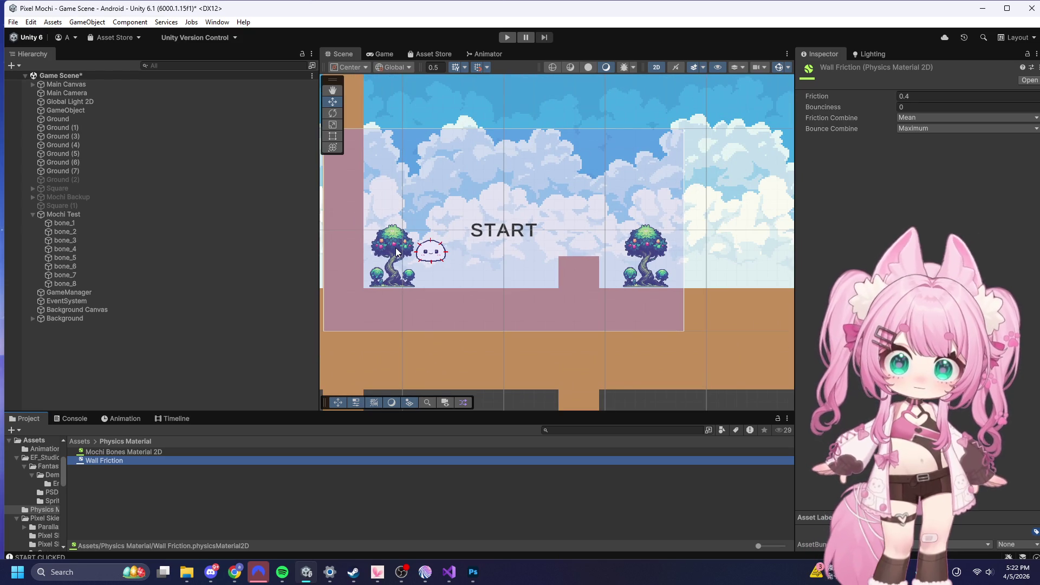
scroll(420, 246, "up", 2)
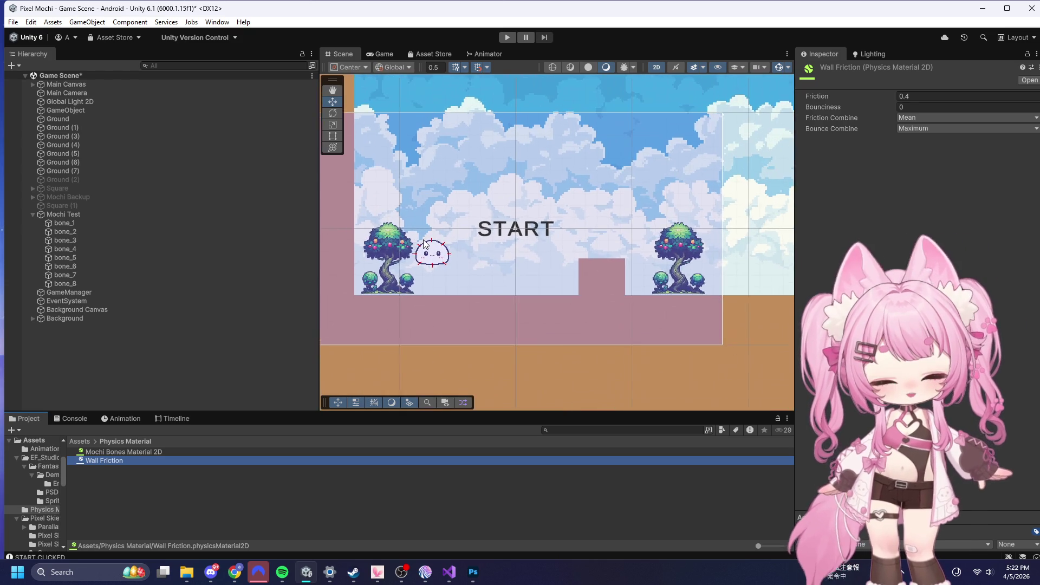
scroll(424, 243, "up", 2)
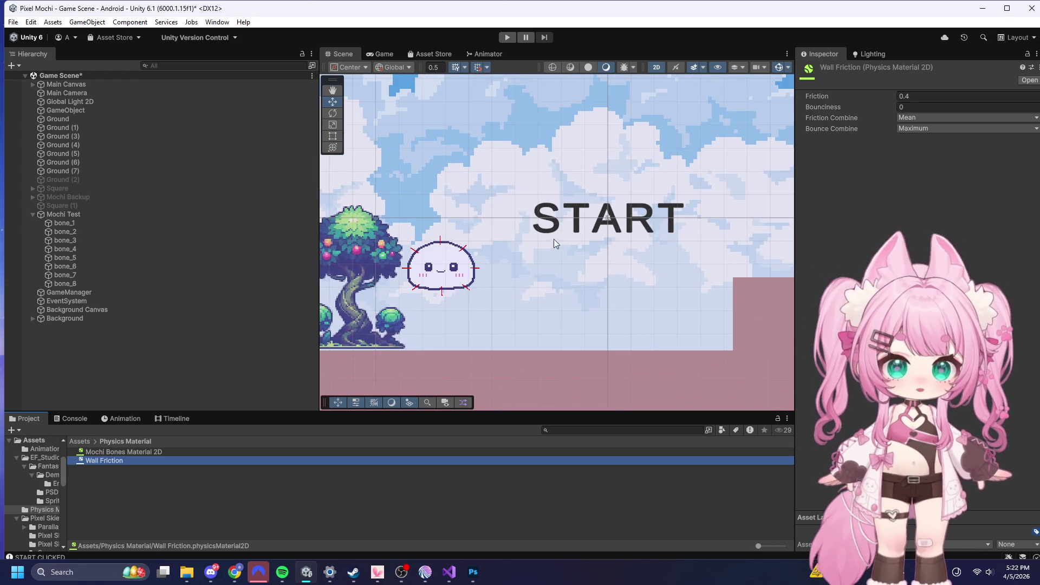
scroll(472, 316, "down", 1)
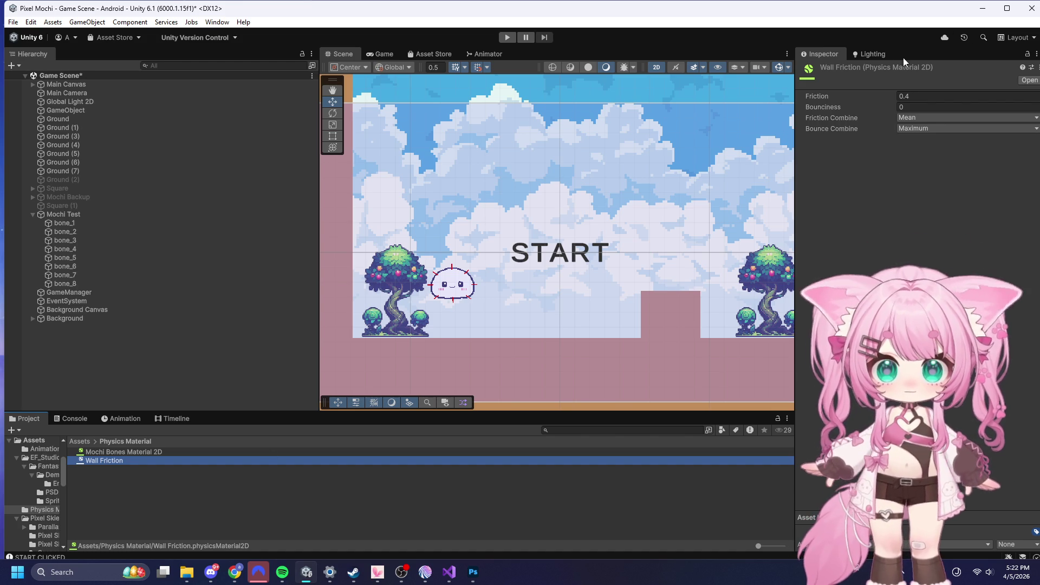
- Enter 0 as the Wall Friction material's Friction value, then switch to Chrome
left_click(939, 96)
type("0")
key("Return")
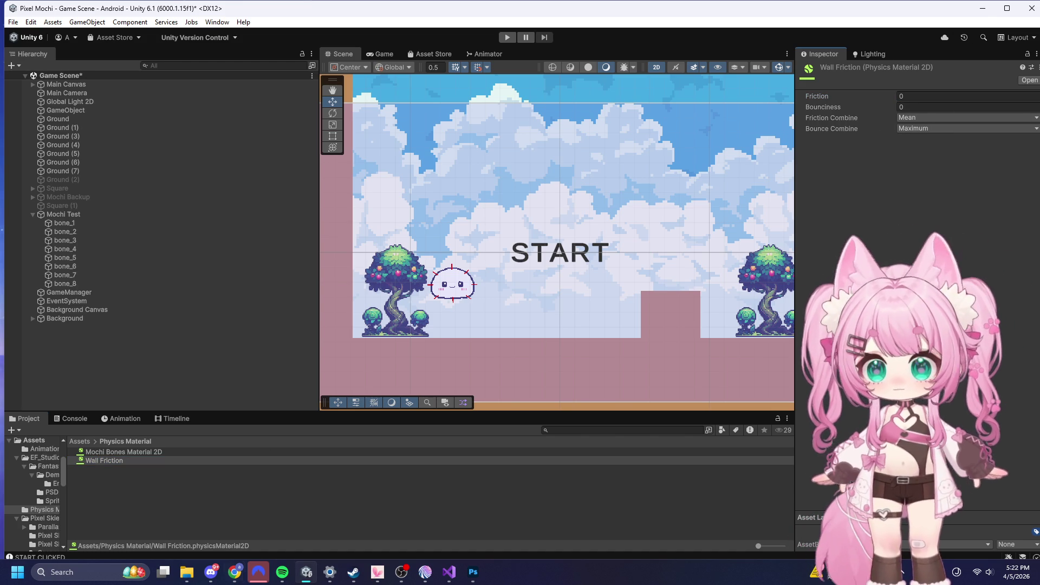
key("alt+Tab")
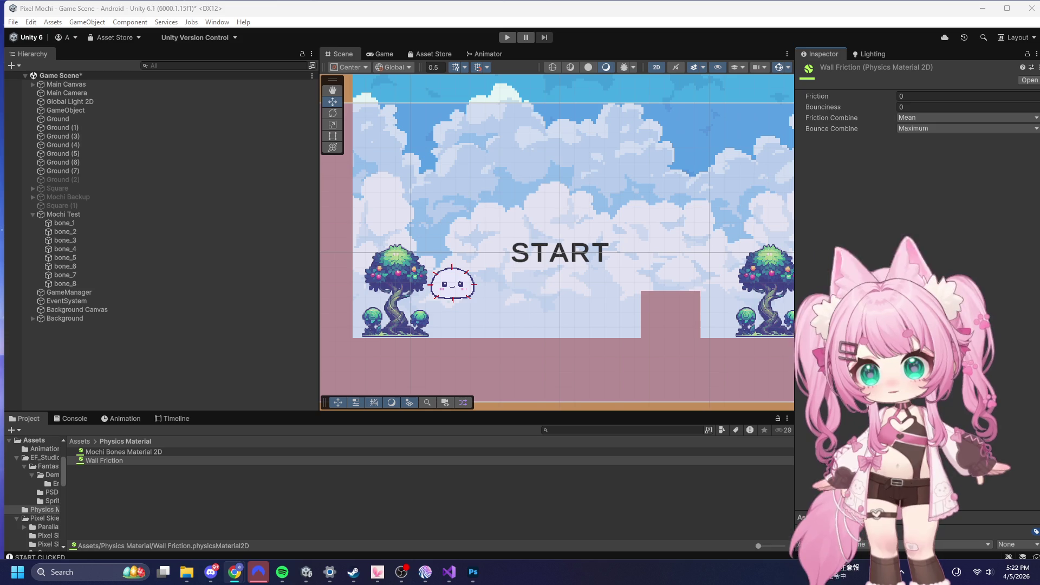
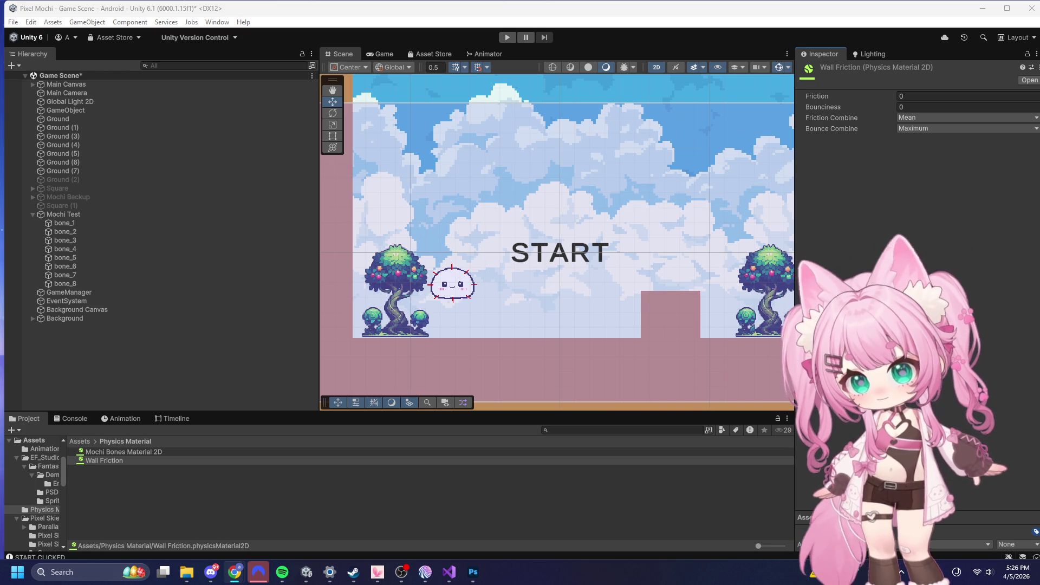
- Copy the full MochiController script into the browser for revision
left_click(460, 576)
left_click(461, 402)
key("ctrl+a")
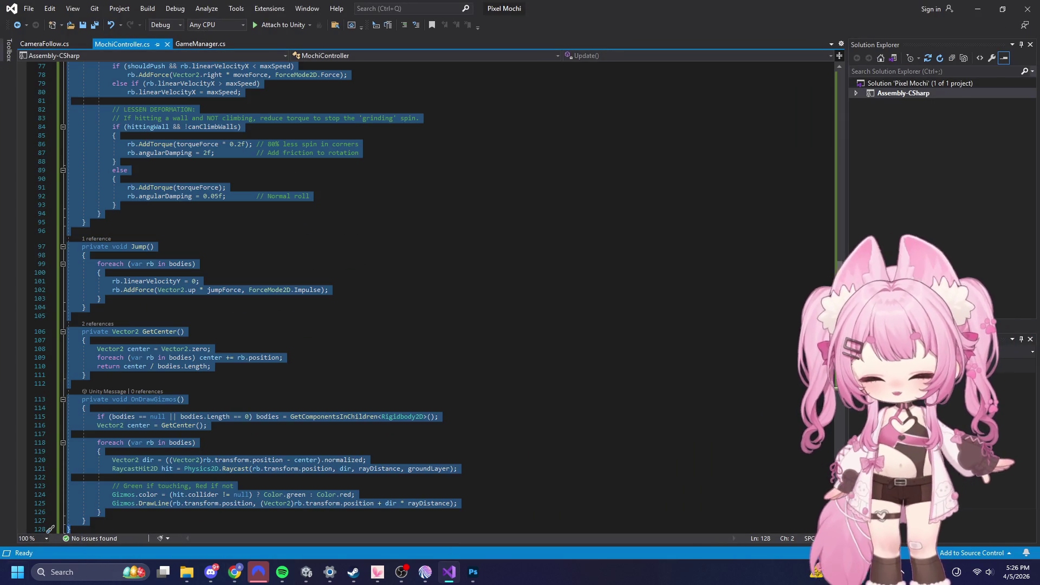
key("alt+Tab")
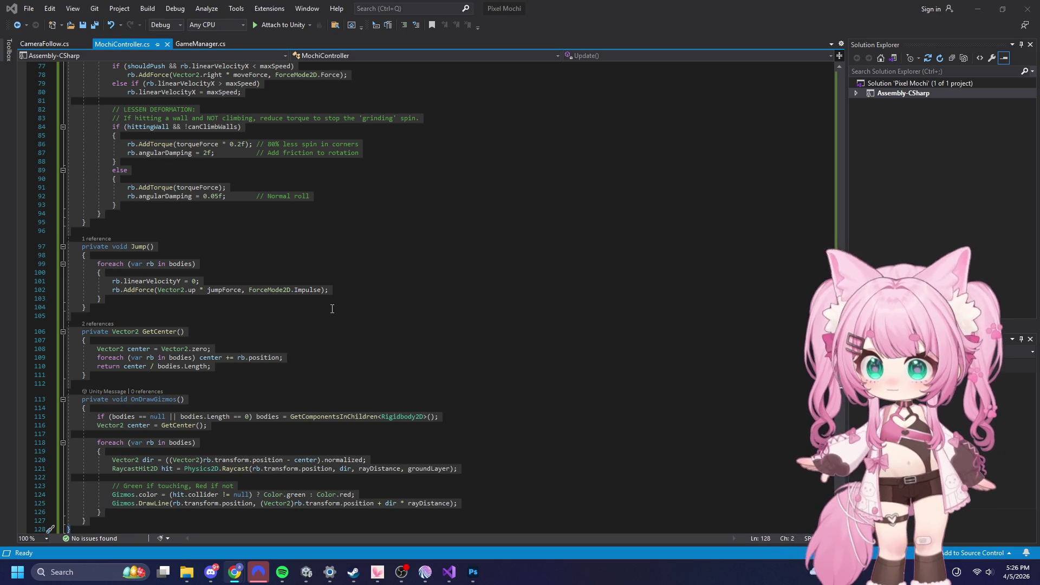
scroll(315, 281, "up", 20)
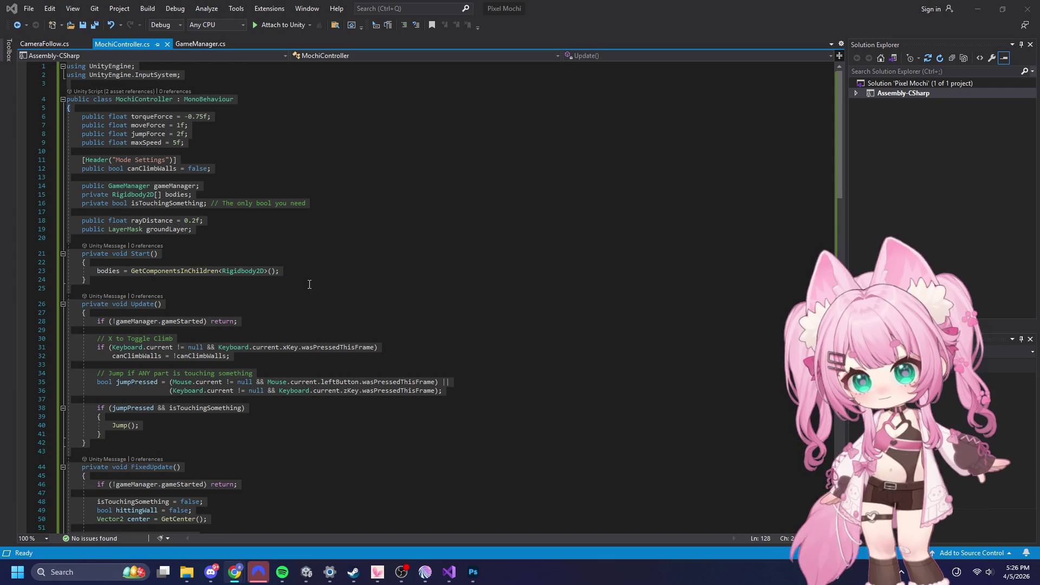
left_click(304, 167)
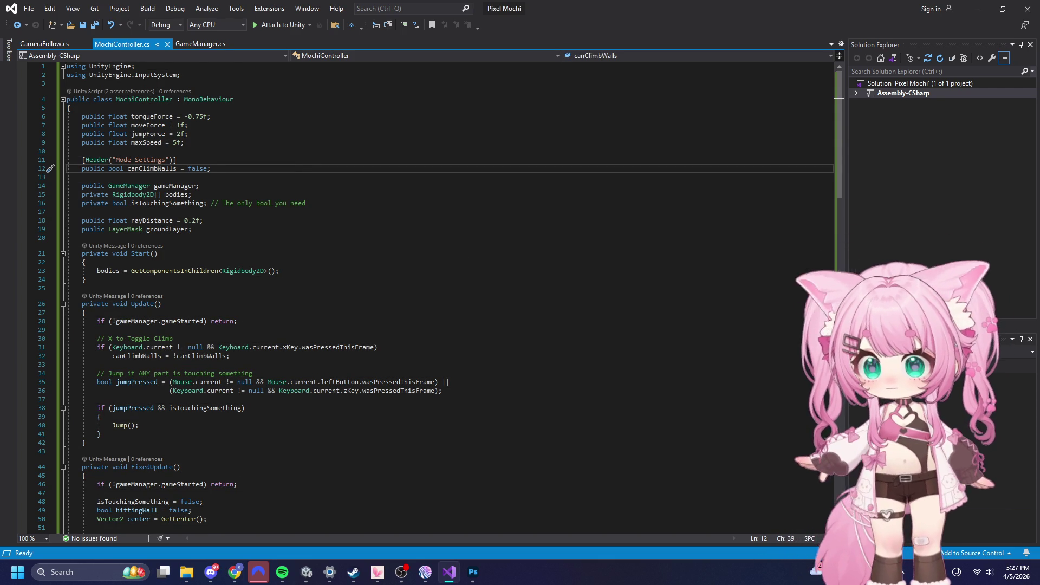
key("alt+Tab")
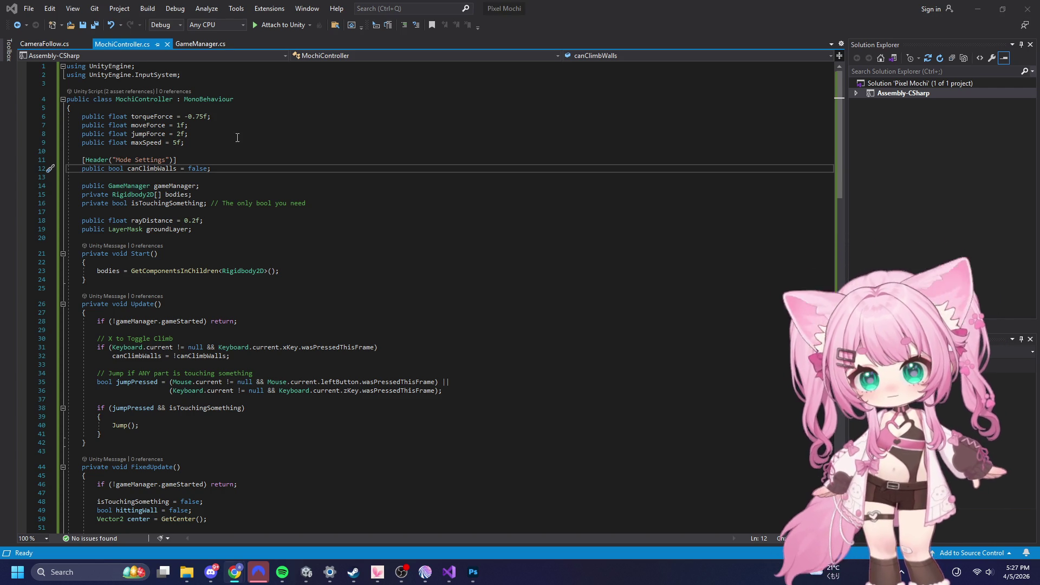
- Paste the isTouchingSomething and isGrounded declarations after groundLayer, and delete the old isTouchingSomething line
left_click(216, 233)
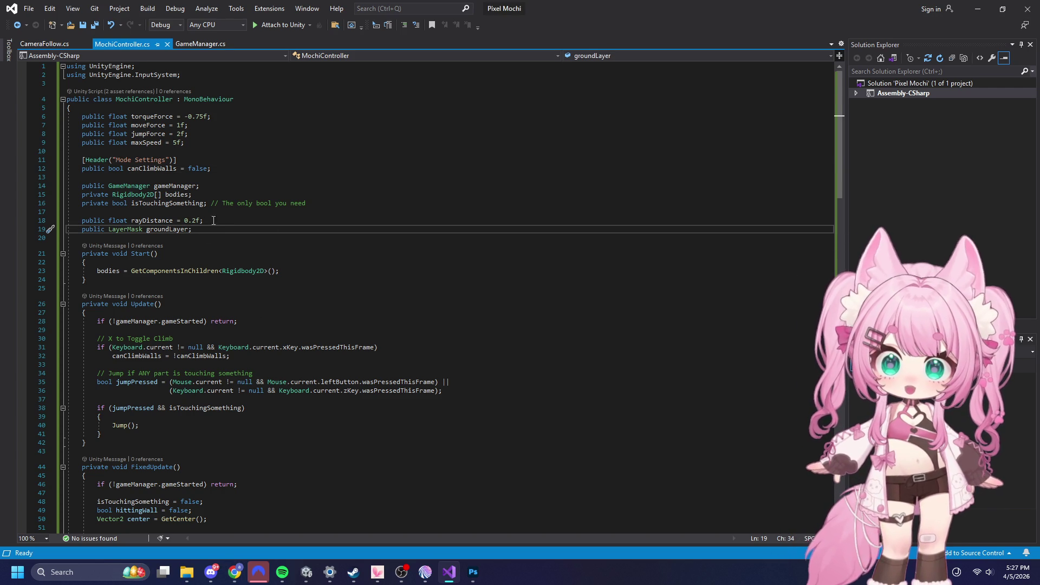
key("Return")
key("Return")
type("private bool isTouchingSomething; // Any contact (for climbing logic)     private bool isGrounded;          // Specifically bottom contact (for jumping)")
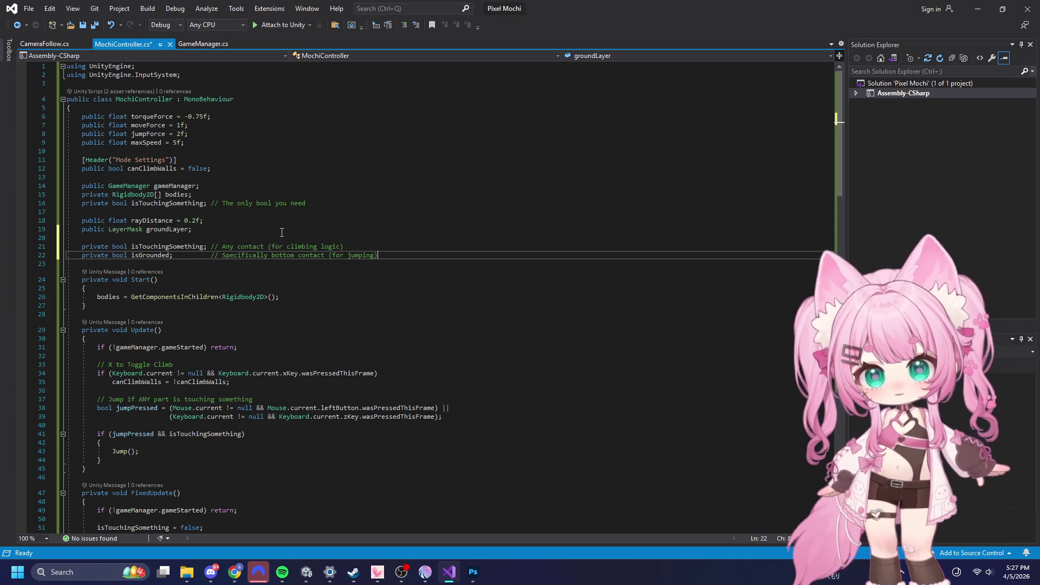
left_click_drag(379, 255, 222, 254)
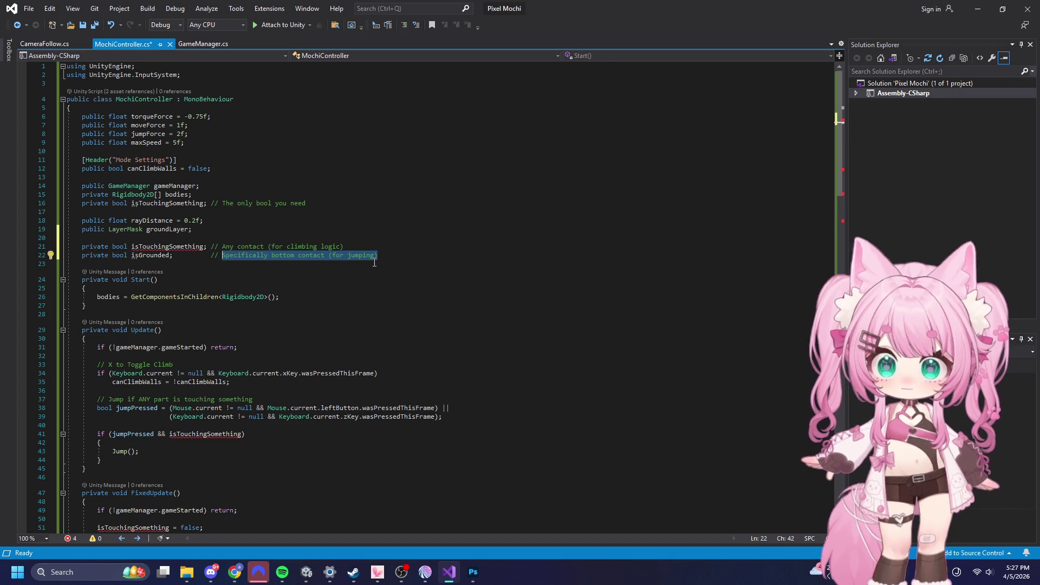
left_click_drag(131, 255, 82, 264)
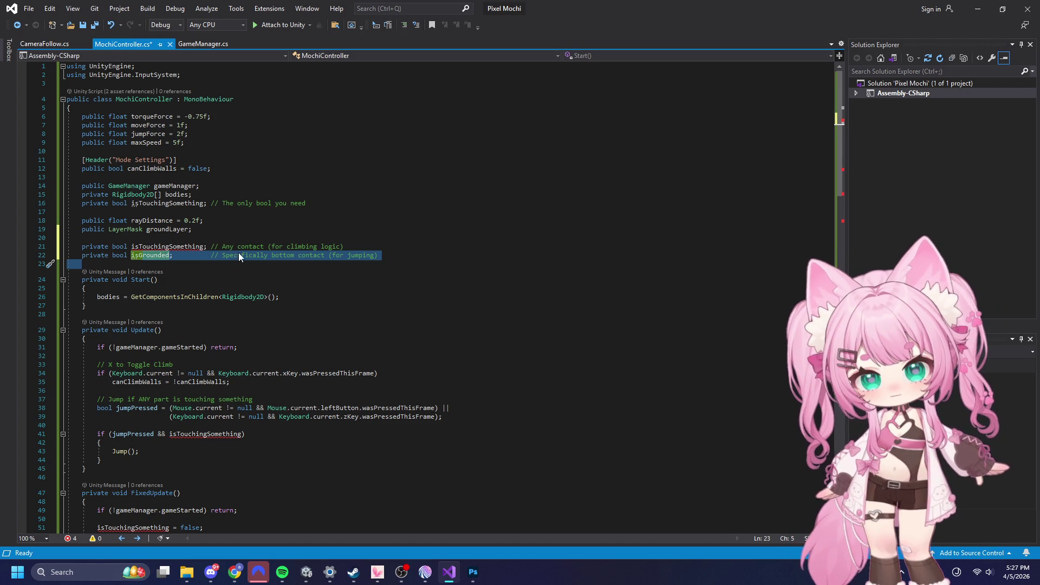
left_click(162, 289)
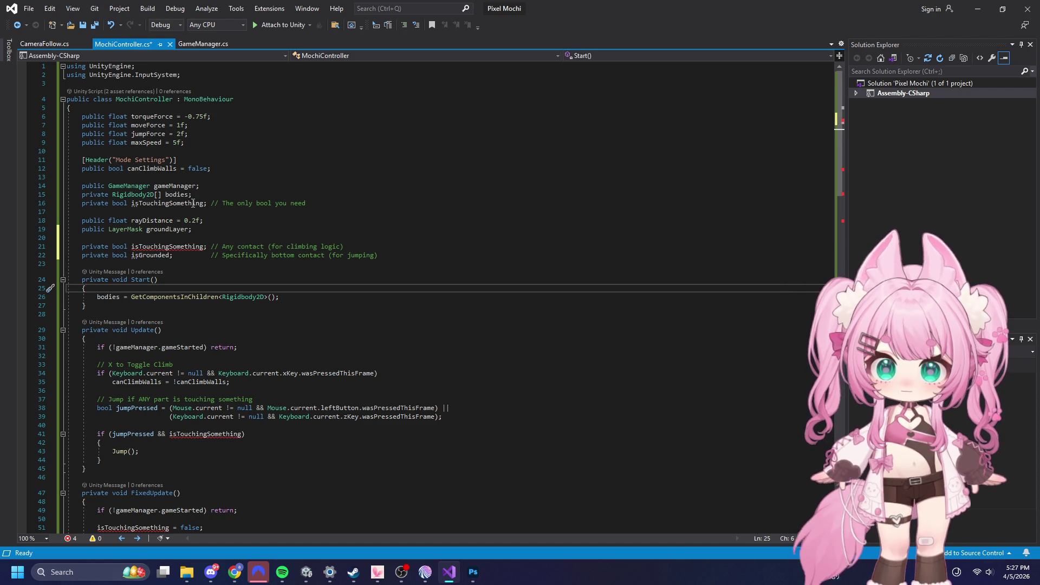
left_click_drag(329, 203, 67, 203)
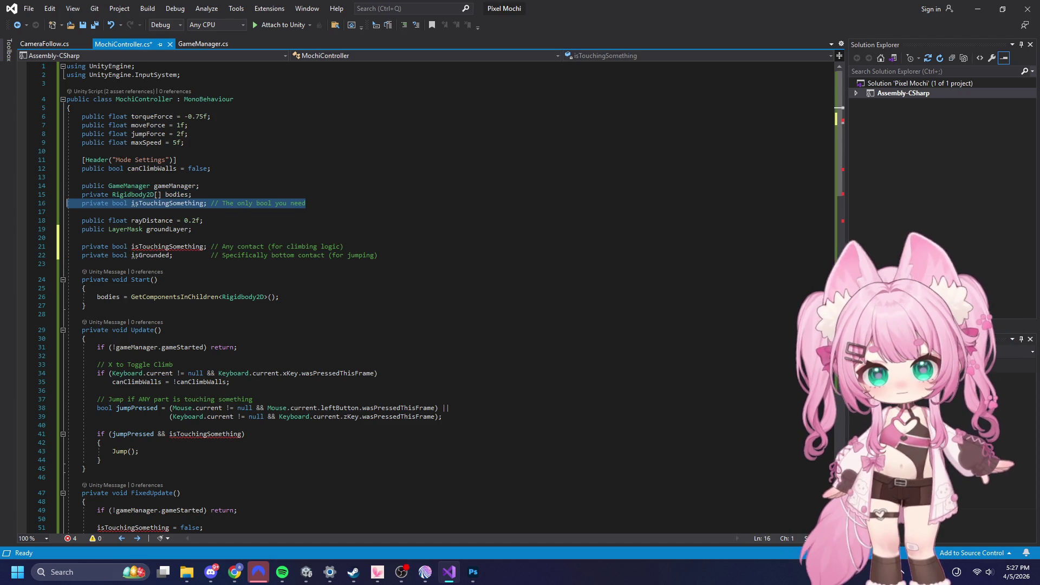
key("BackSpace")
key("BackSpace")
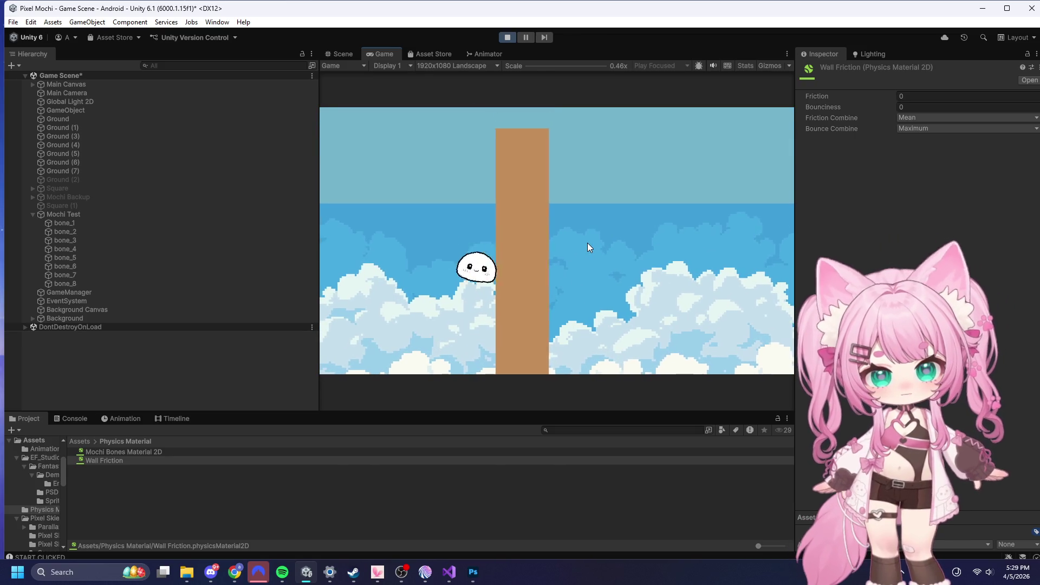
- Make the mochi jump up the tall brown wall in the Game view, then stop play mode
left_click(583, 226)
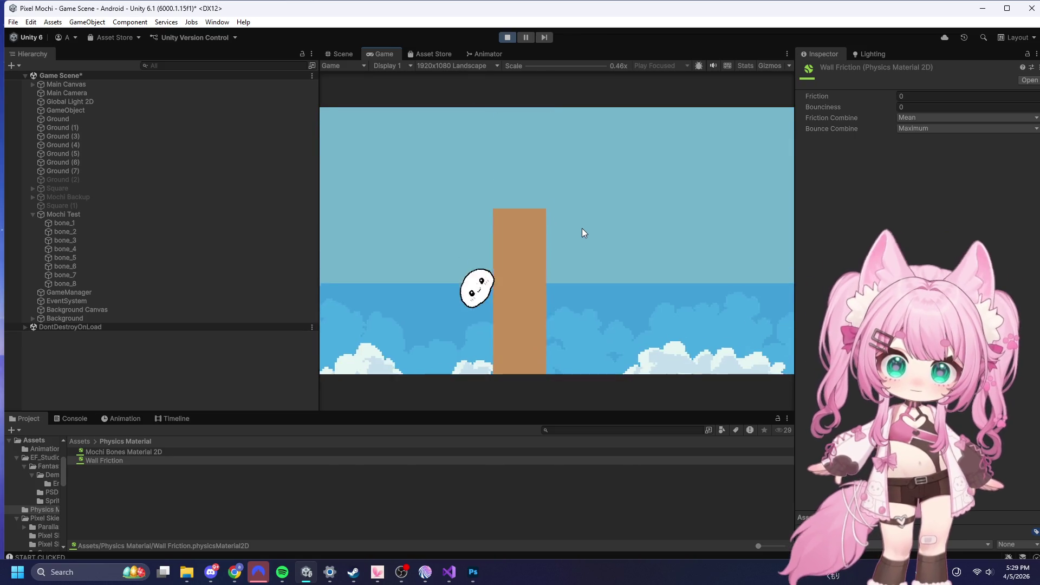
left_click(583, 238)
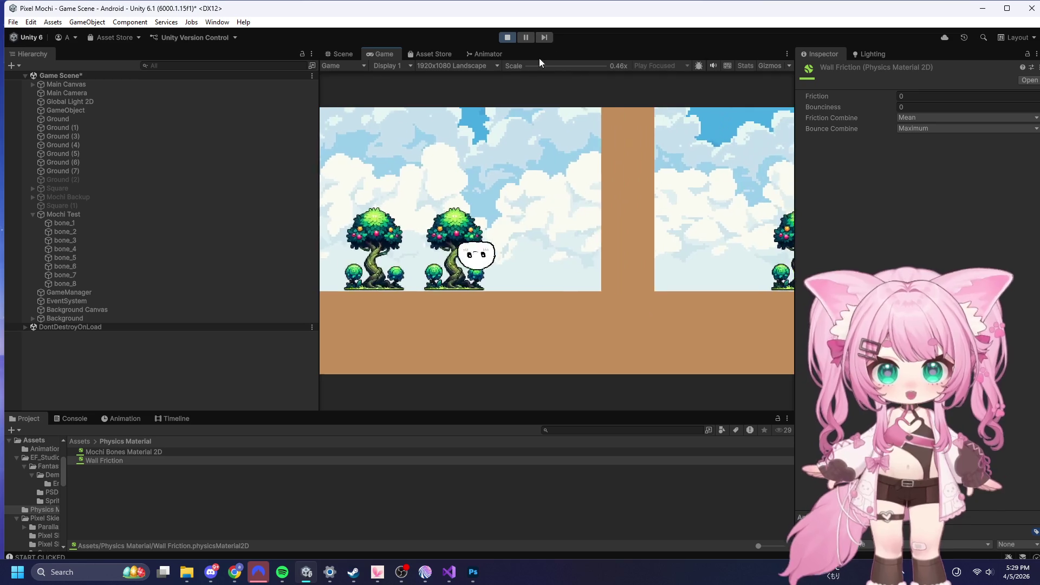
left_click(507, 37)
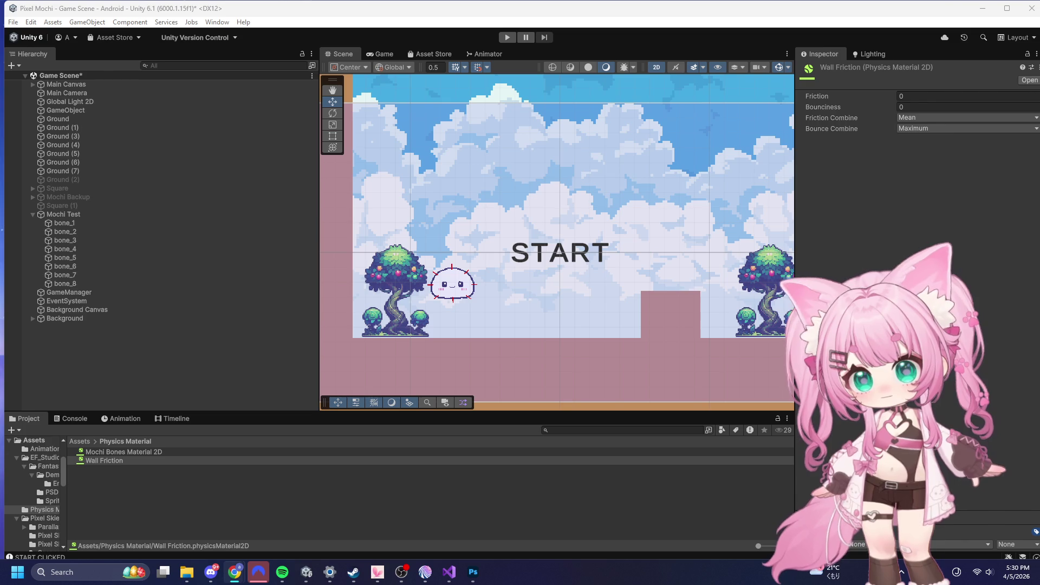
- Inspect bone_2 and zoom around the mochi, then bring up the MochiController script
left_click(80, 233)
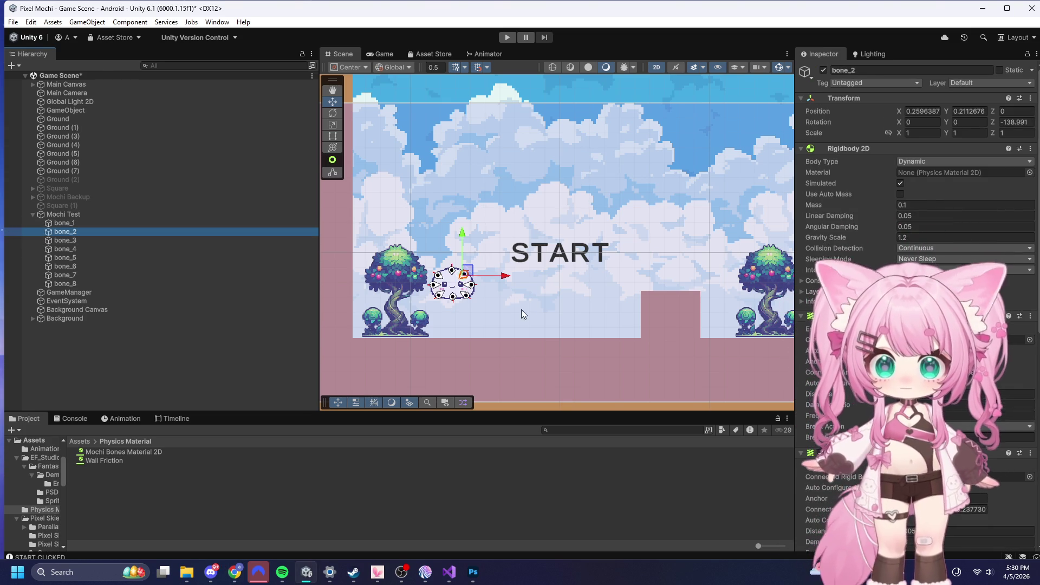
scroll(481, 296, "up", 8)
scroll(475, 228, "down", 10)
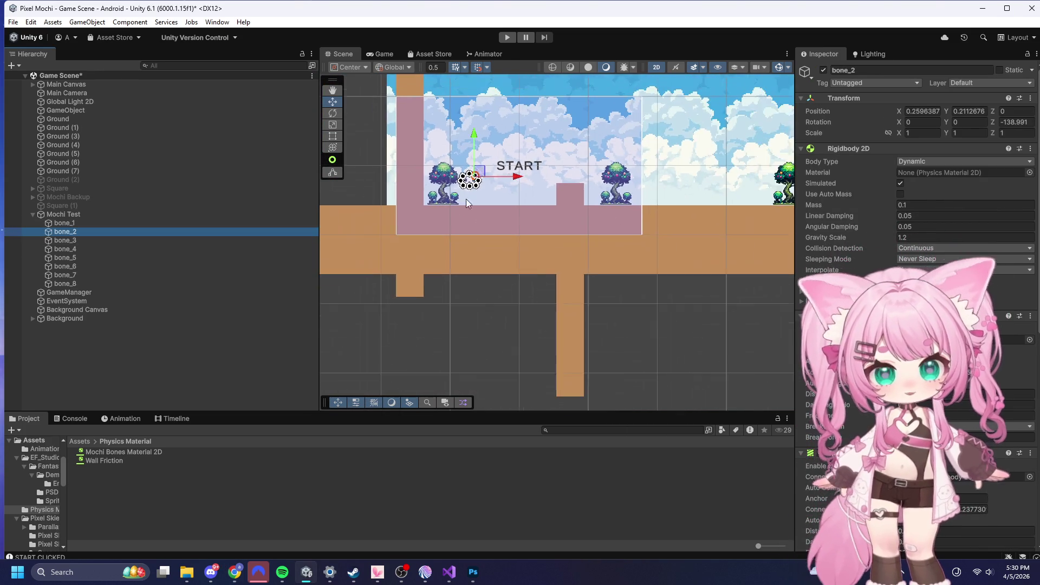
scroll(407, 125, "up", 5)
left_click(339, 235)
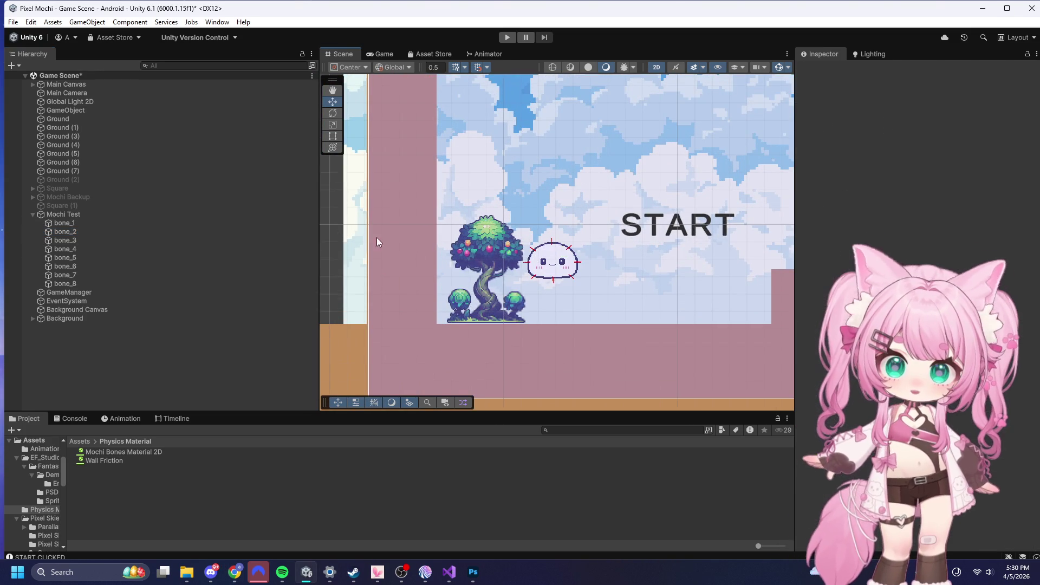
scroll(617, 259, "up", 3)
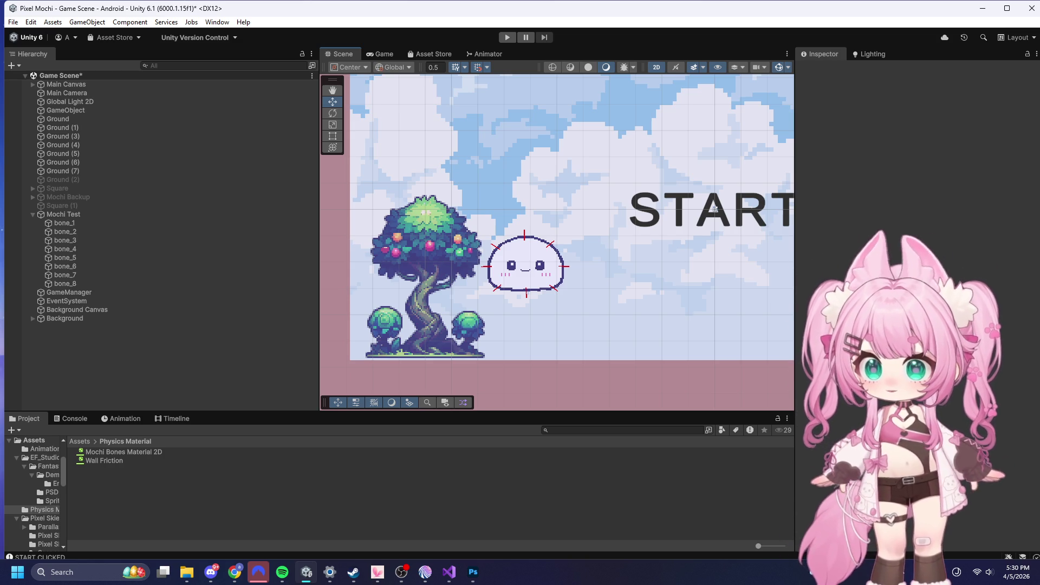
key("alt+Tab")
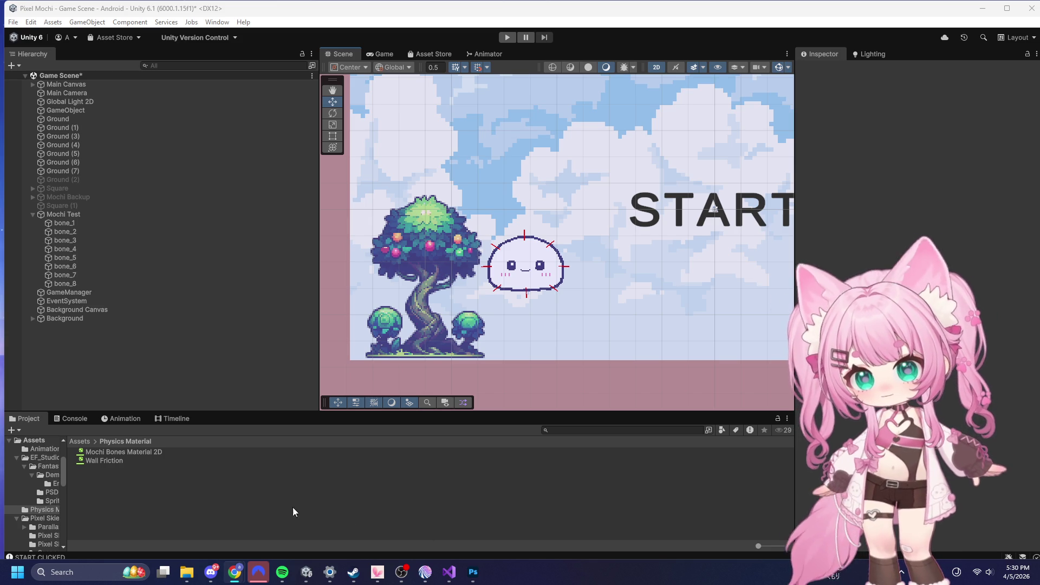
left_click(450, 557)
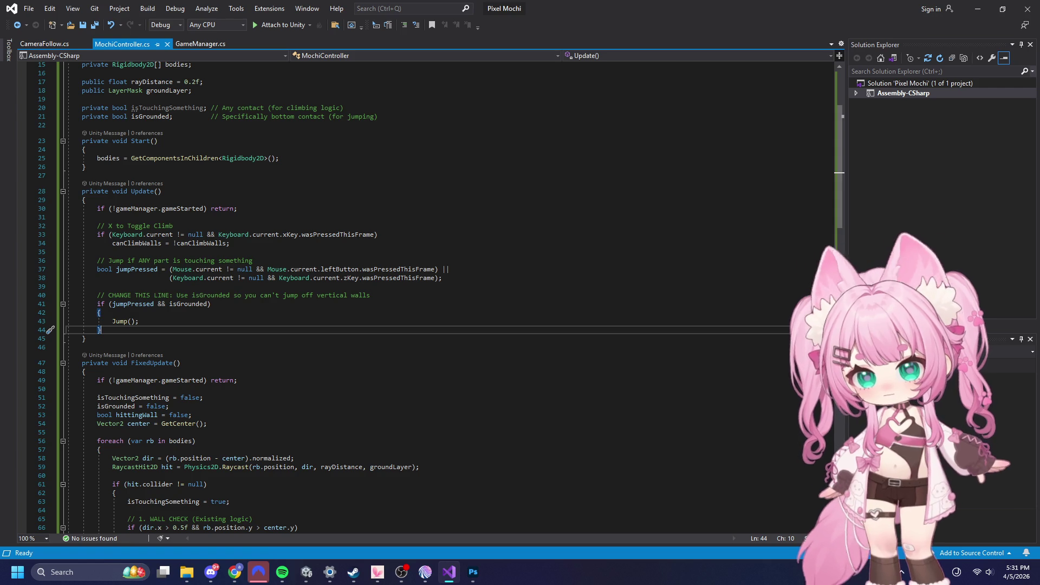
- Replace the MochiController code with the updated script from the browser
key("alt+Tab")
left_click(588, 255)
key("ctrl+a")
key("ctrl+v")
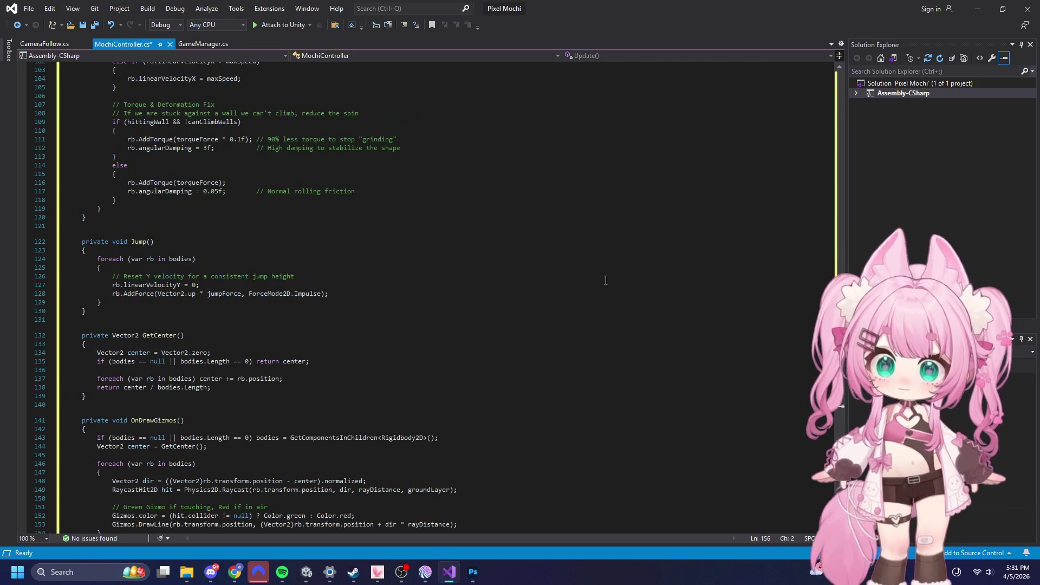
scroll(523, 346, "up", 20)
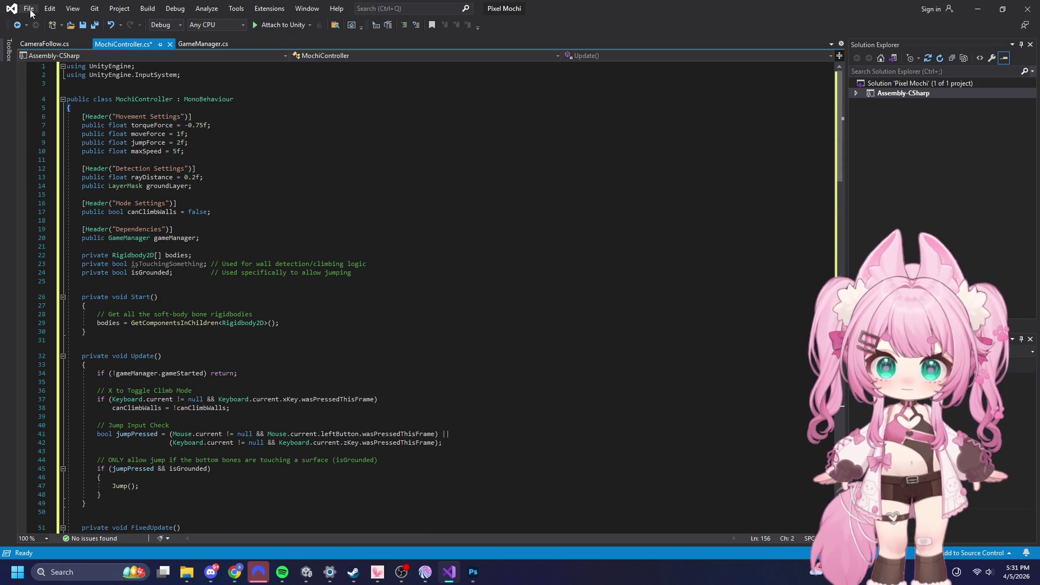
scroll(207, 282, "down", 4)
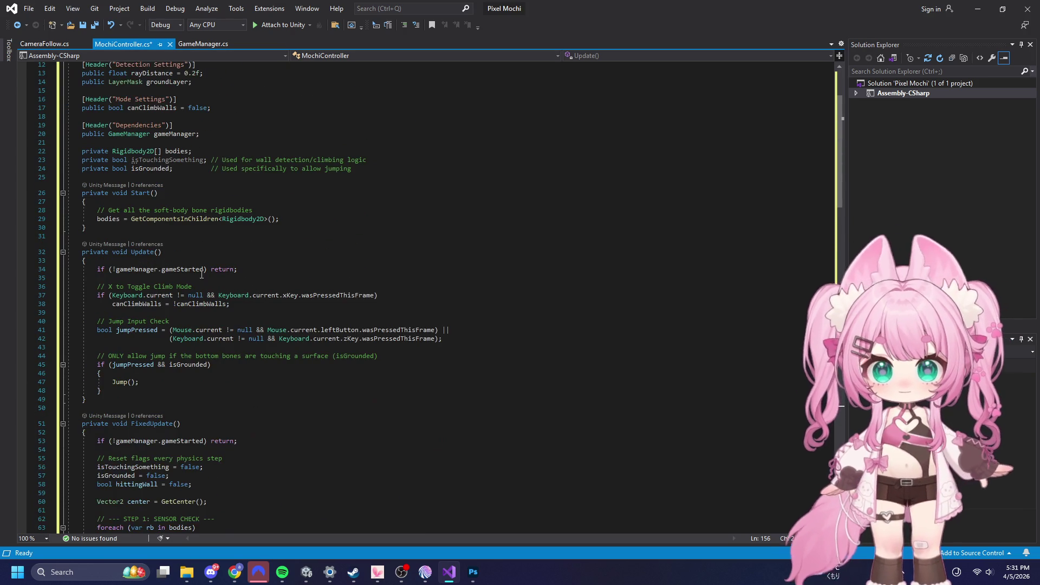
scroll(452, 282, "down", 8)
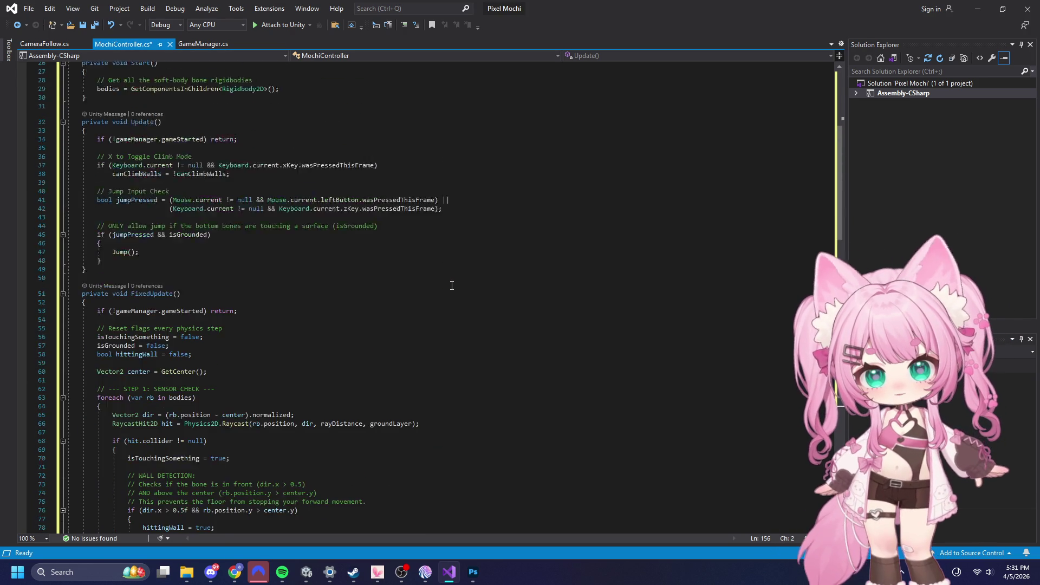
scroll(453, 282, "down", 12)
scroll(452, 283, "up", 20)
- Comment out the isTouchingSomething declaration, then uncomment it again
left_click(84, 264)
type("//")
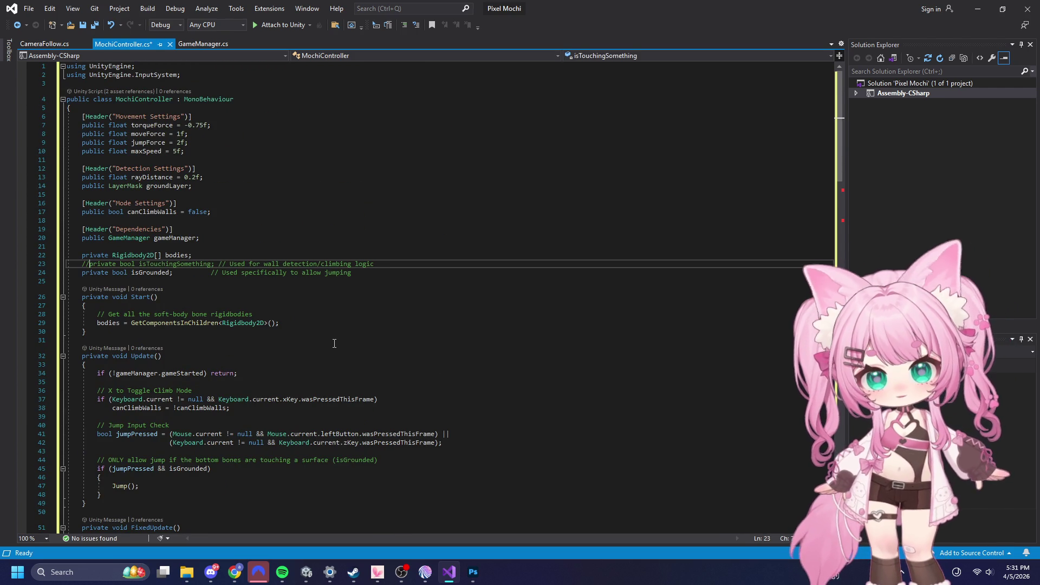
left_click(531, 239)
scroll(463, 265, "down", 4)
scroll(462, 265, "down", 4)
scroll(152, 244, "up", 6)
left_click(94, 217)
key("Up")
key("BackSpace")
key("BackSpace")
- Save MochiController.cs and minimize Visual Studio to return to Unity
left_click(523, 152)
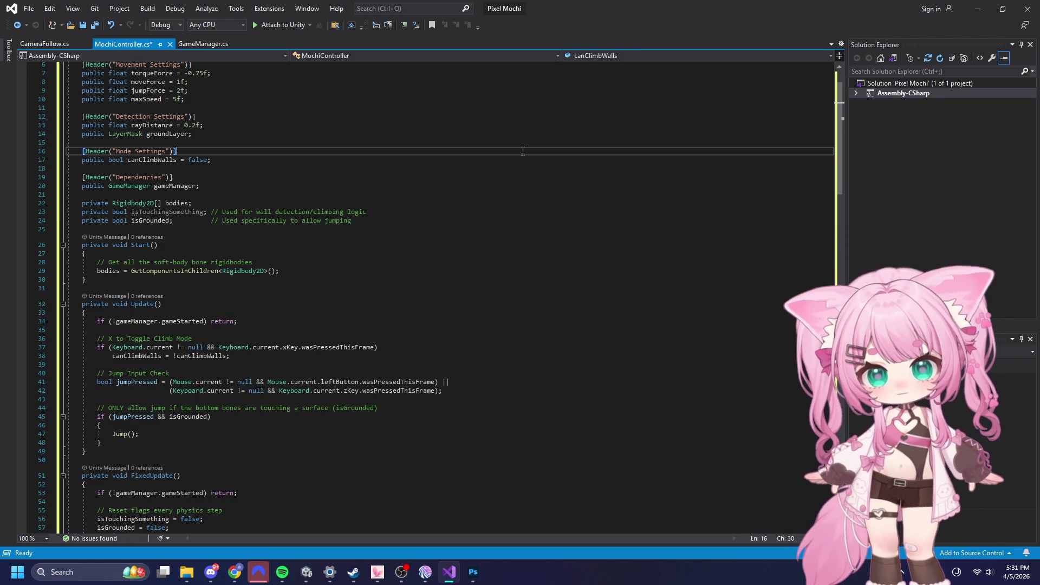
scroll(522, 152, "down", 9)
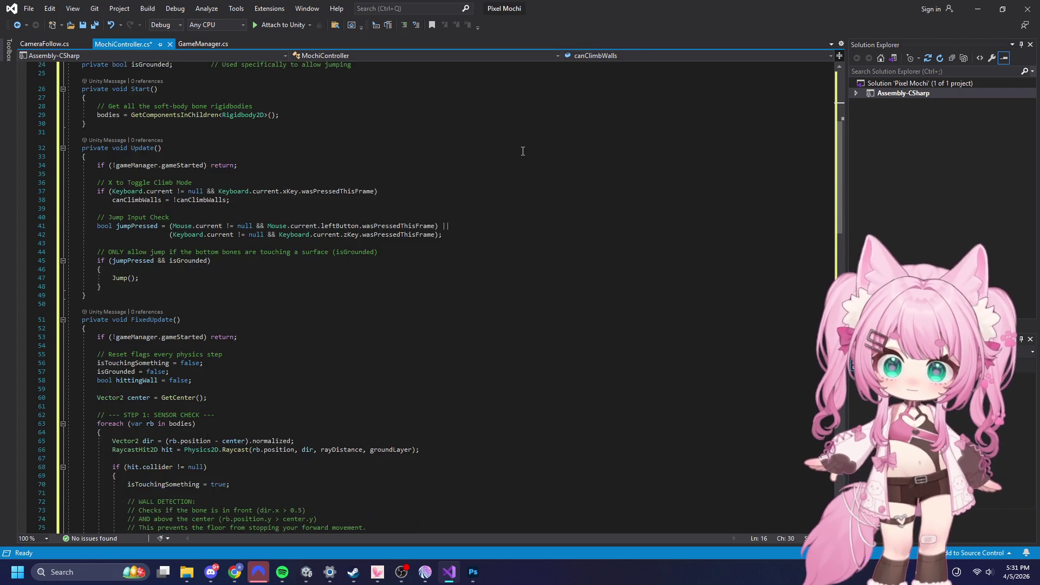
left_click(28, 9)
left_click(60, 134)
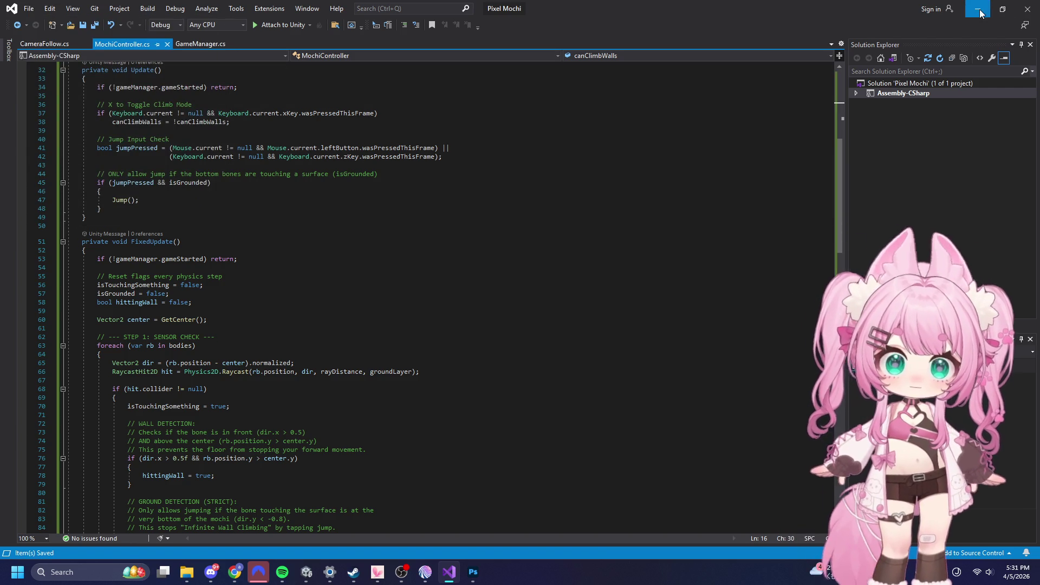
left_click(977, 9)
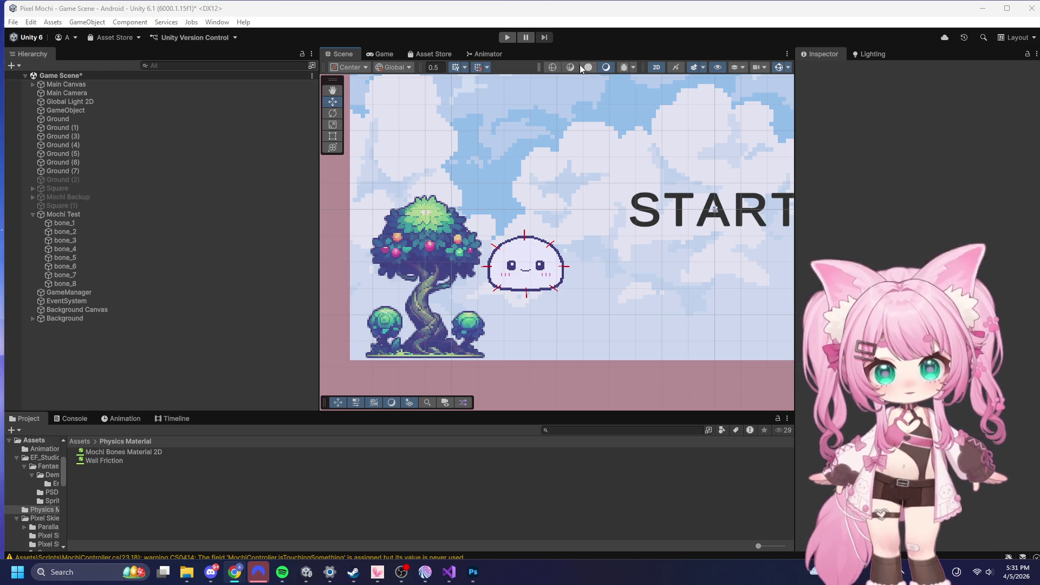
- Enter Play mode so the game waits on the START screen
left_click(508, 37)
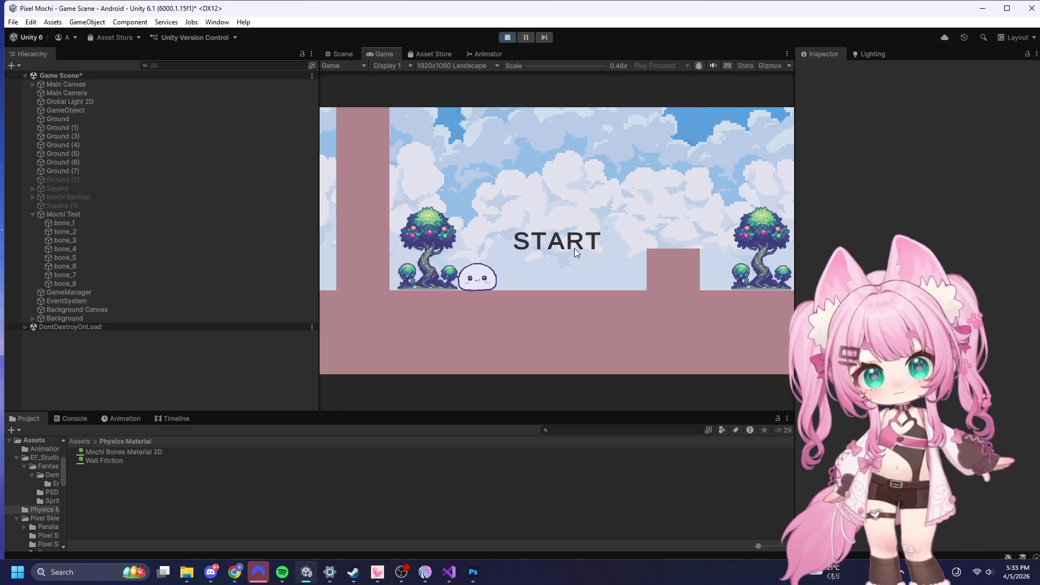
- Start the game and jump the mochi over the small block toward the tall wall
left_click(569, 236)
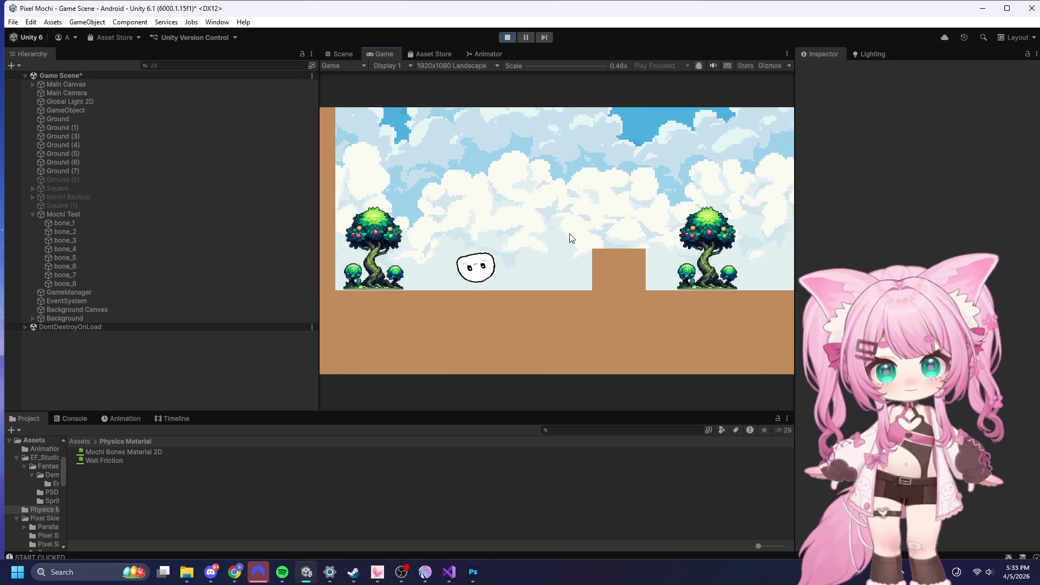
left_click(581, 253)
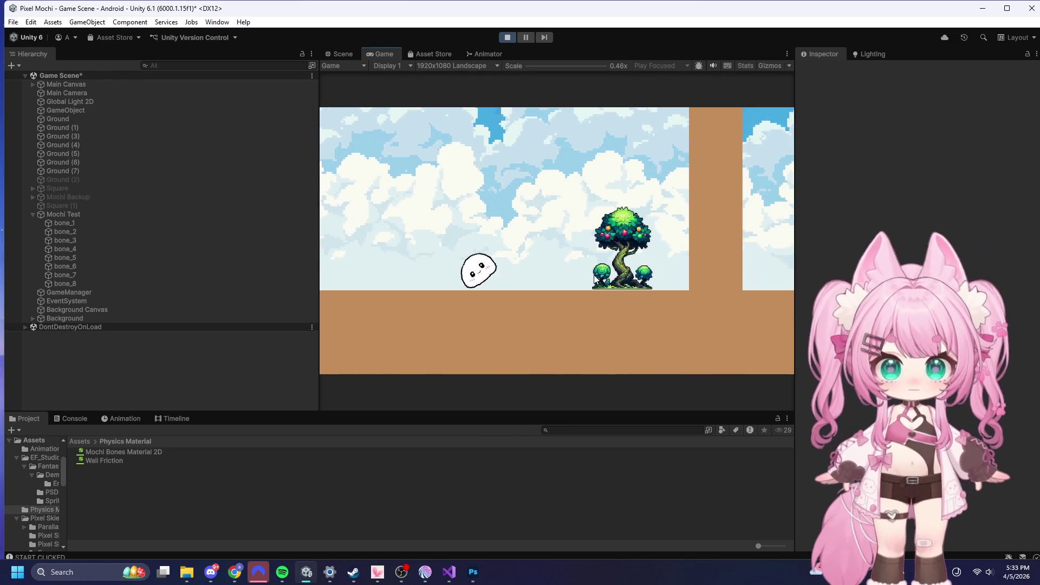
left_click(644, 249)
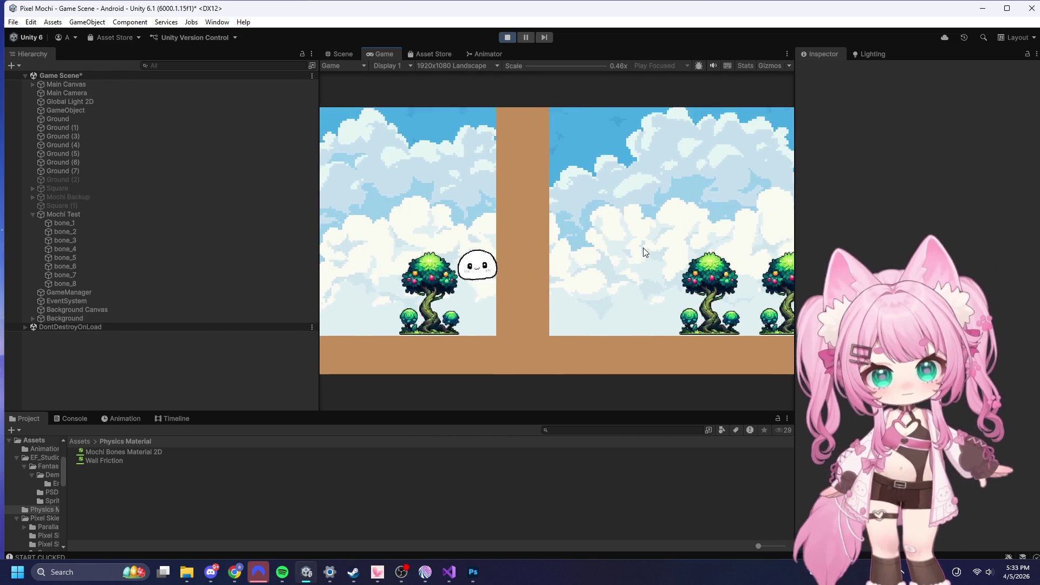
left_click(644, 250)
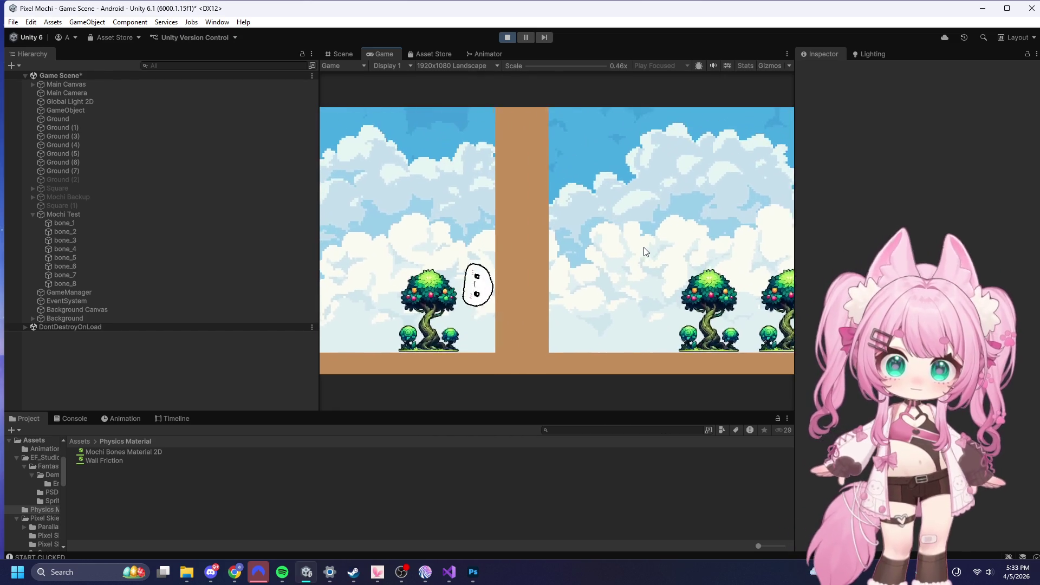
left_click(645, 245)
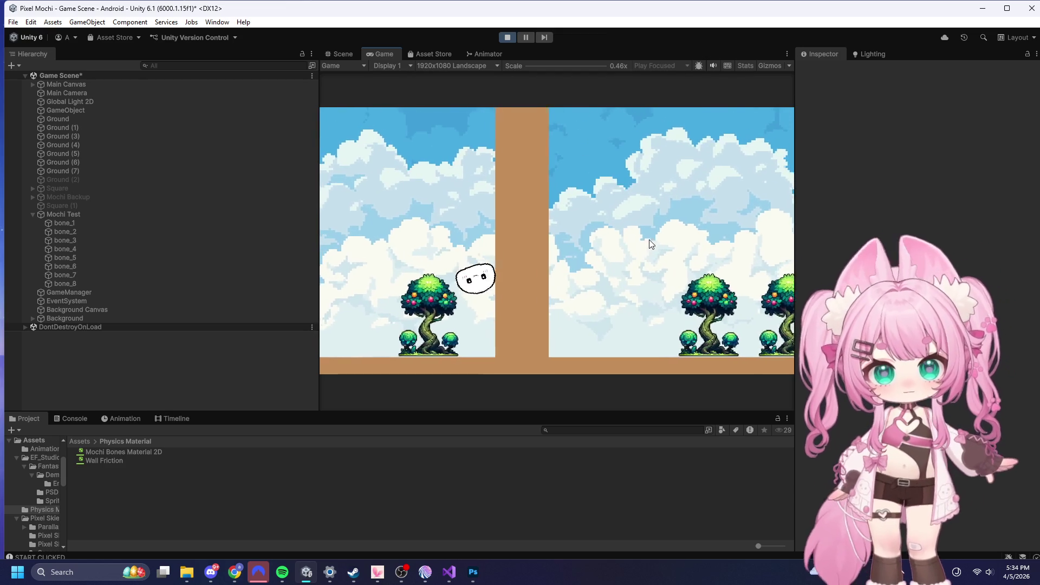
left_click(643, 260)
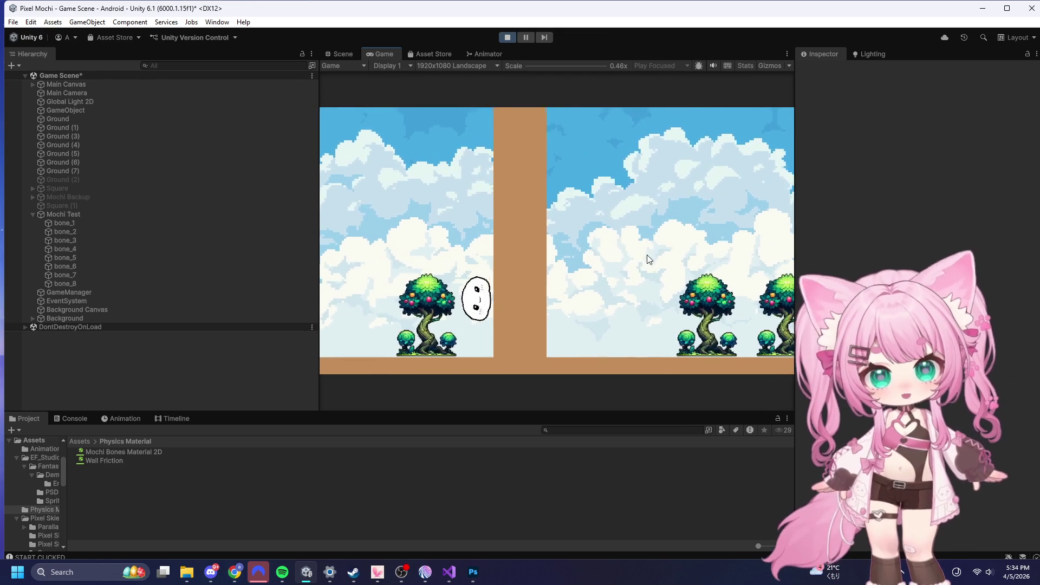
- Keep jumping the mochi beside the wall, stop the game, and return to the MochiController script
left_click(642, 273)
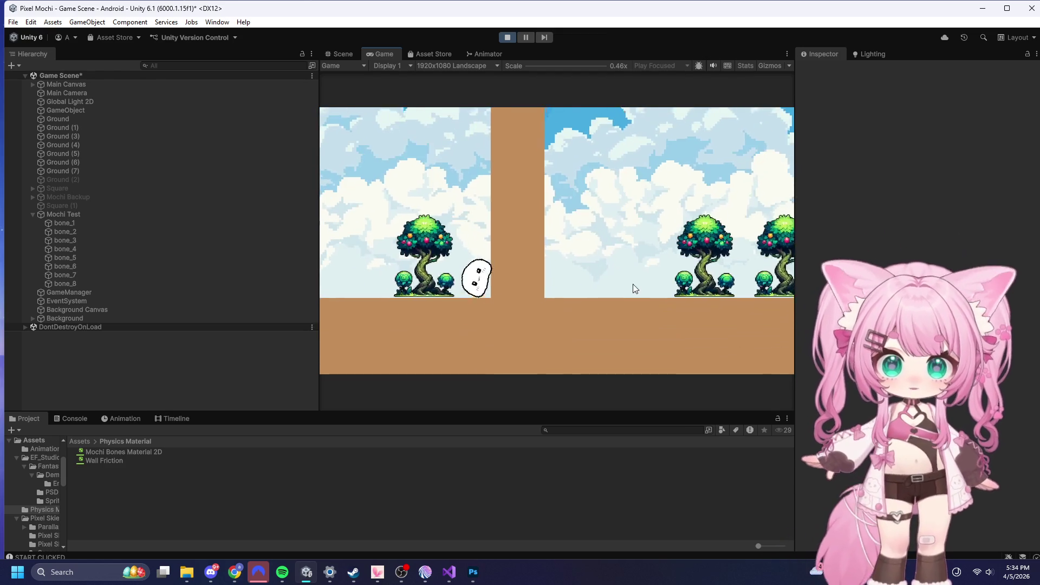
left_click(638, 275)
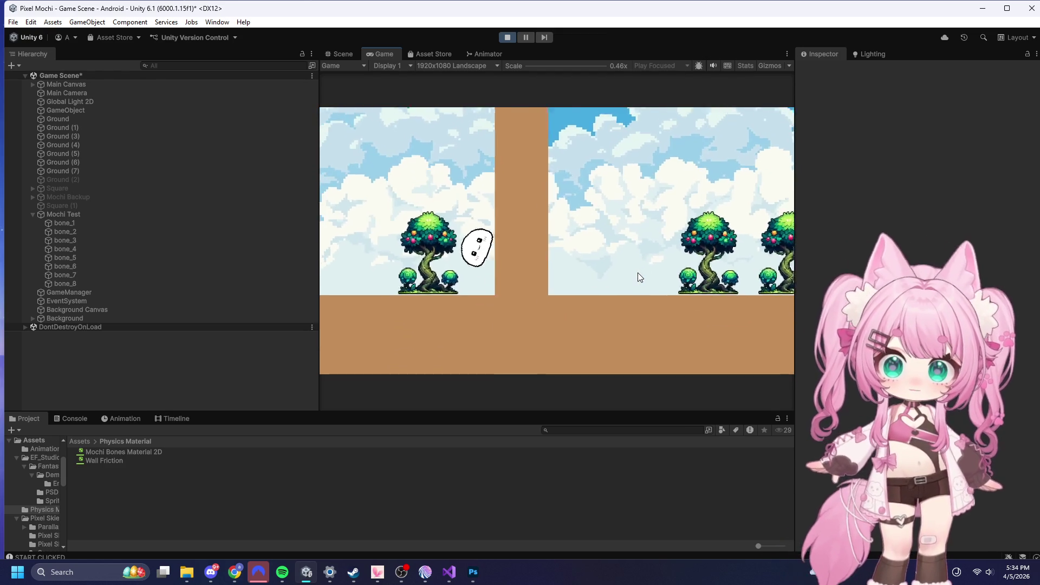
left_click(638, 273)
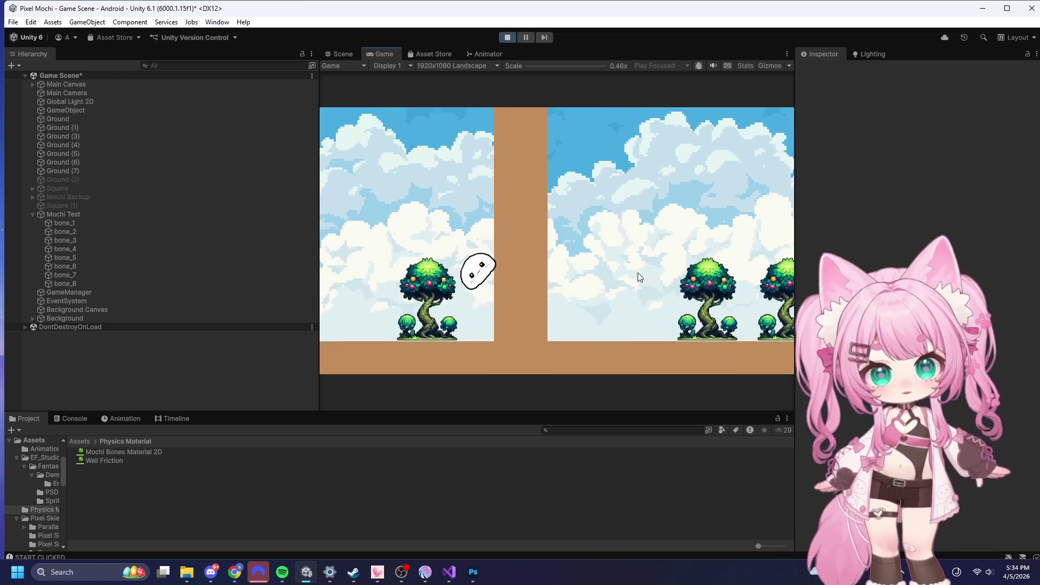
left_click(638, 271)
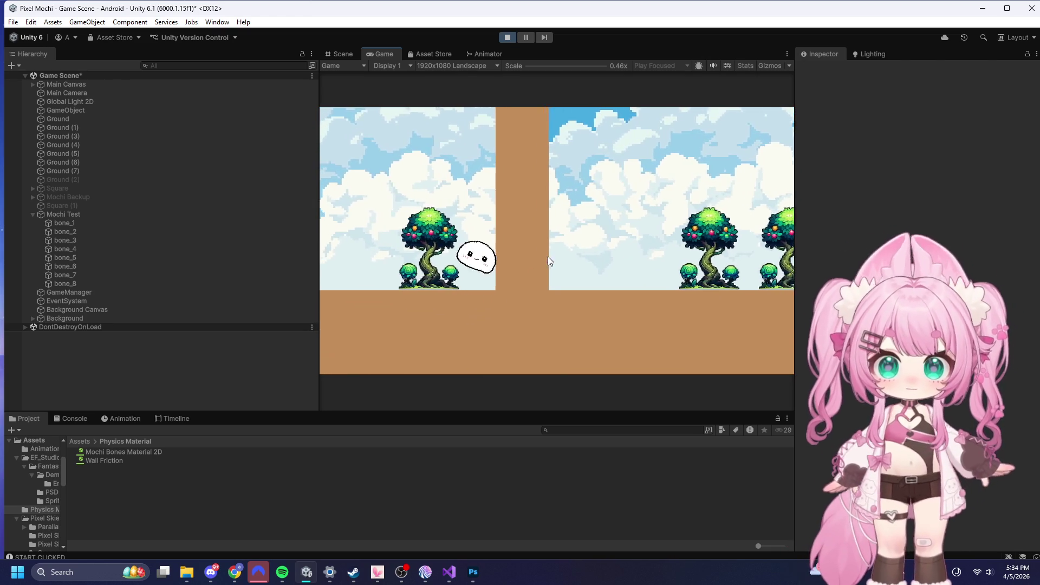
left_click(546, 253)
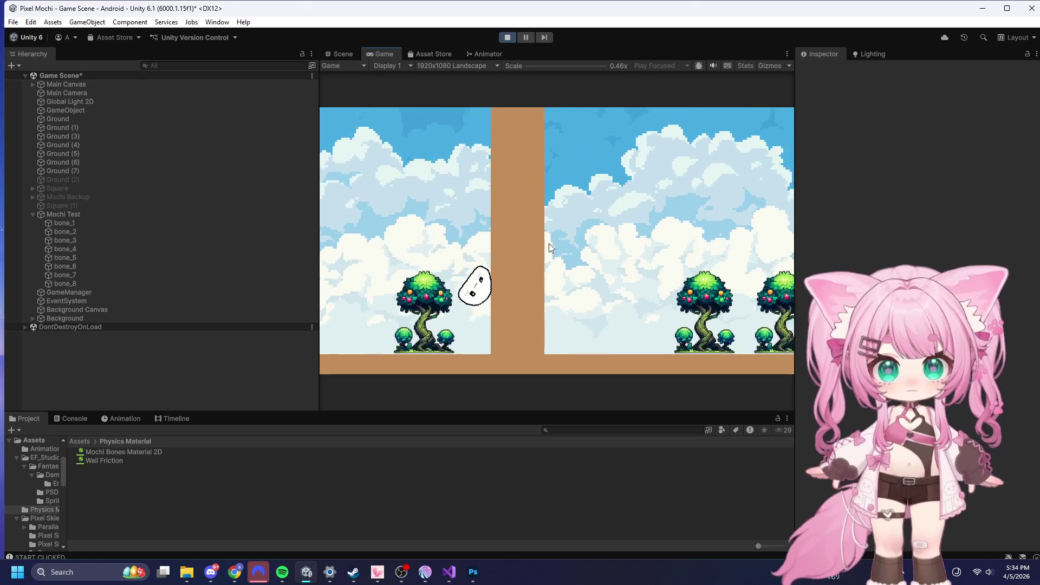
left_click(548, 289)
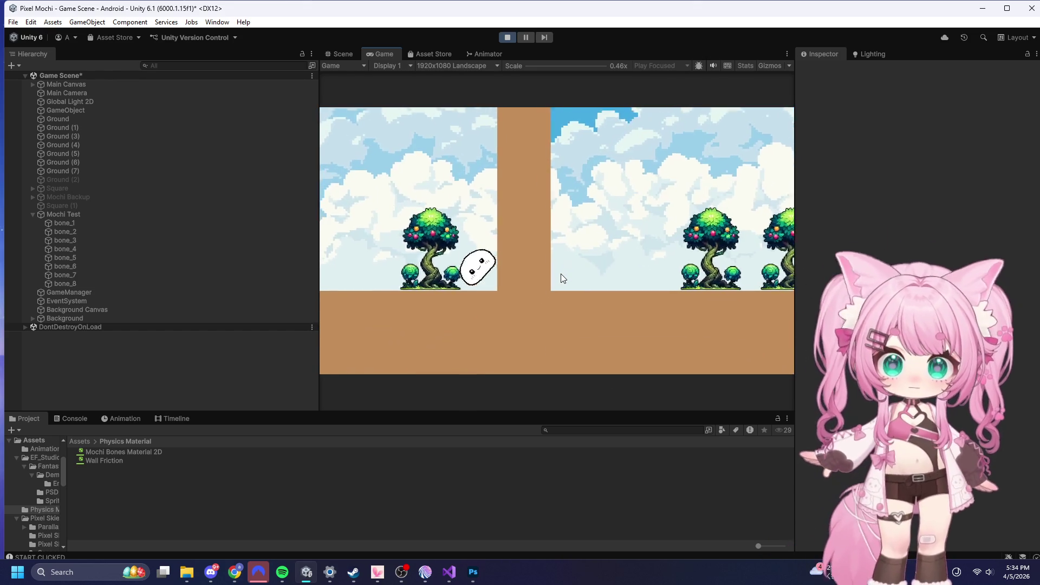
left_click(560, 274)
left_click(515, 37)
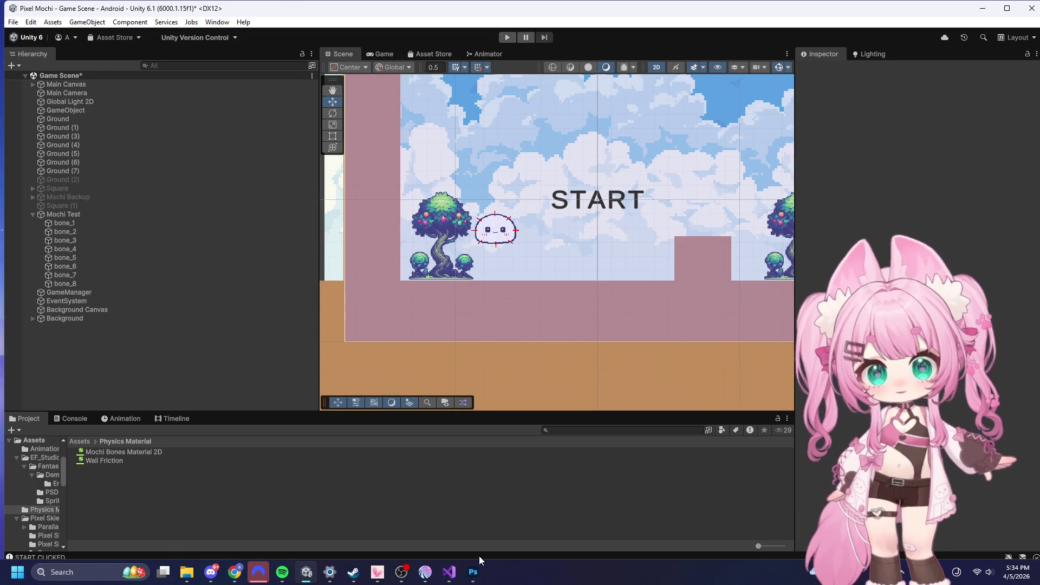
left_click(449, 570)
- Review FixedUpdate's wall and ground checks in MochiController, then minimize Visual Studio
scroll(477, 425, "down", 4)
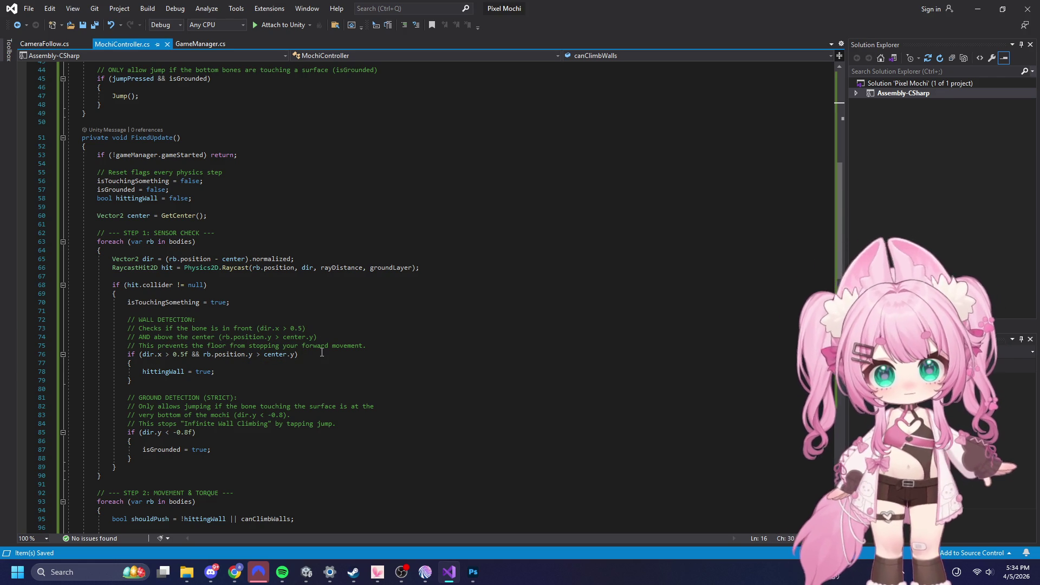
scroll(419, 359, "down", 1)
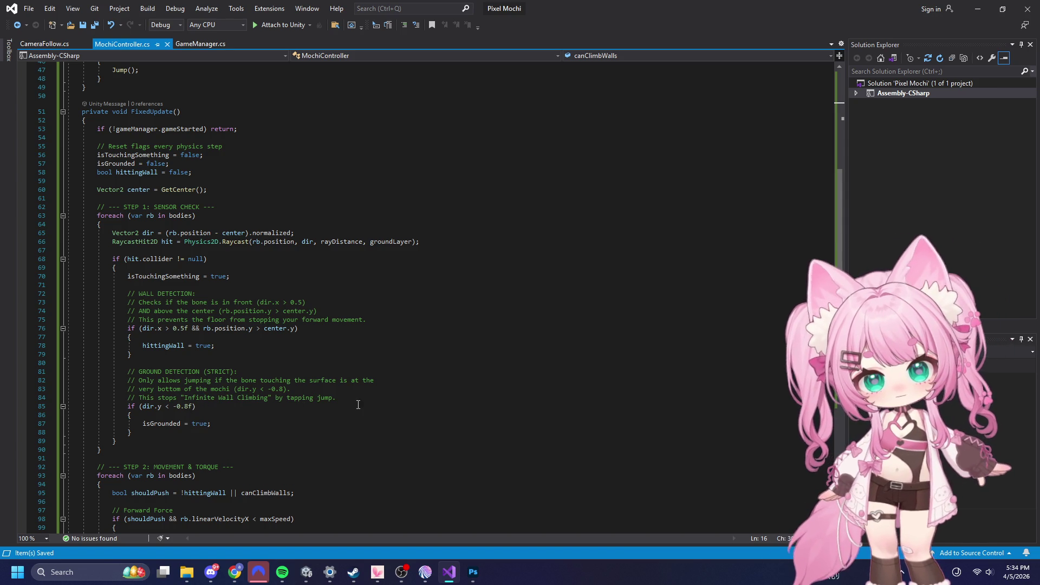
scroll(449, 369, "down", 9)
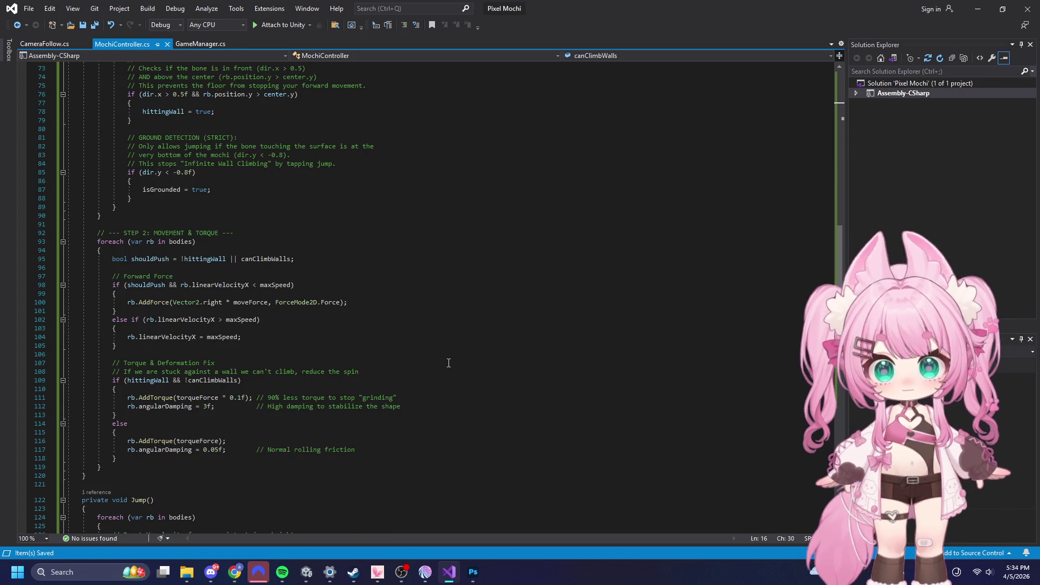
scroll(449, 363, "up", 9)
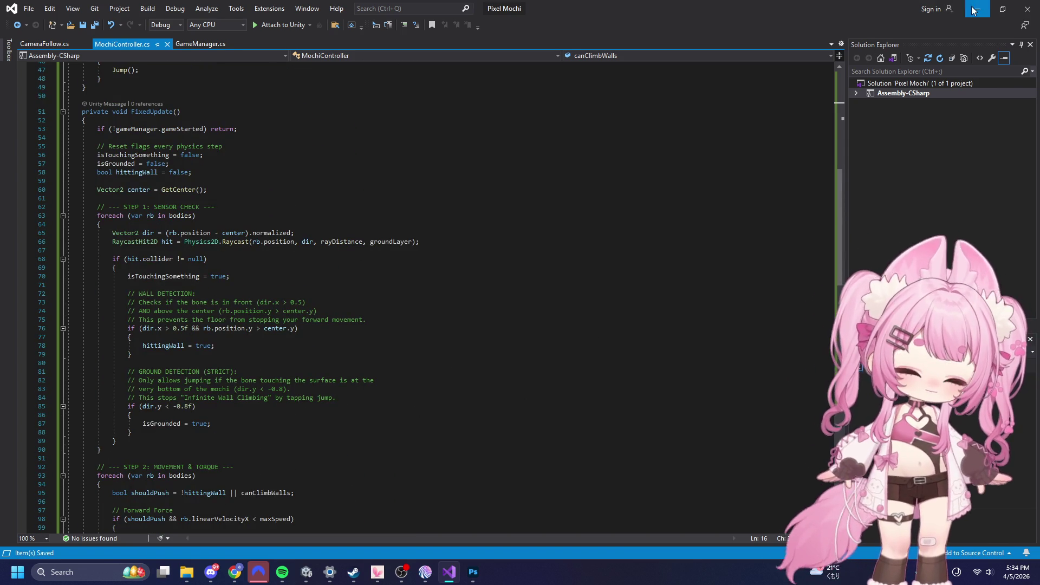
left_click(974, 9)
left_click(504, 37)
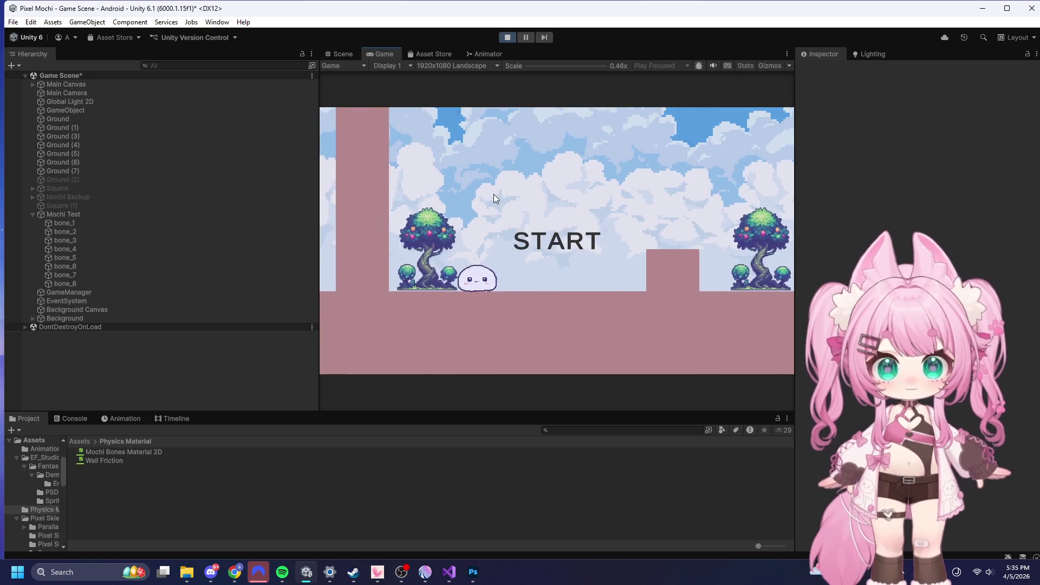
left_click(520, 246)
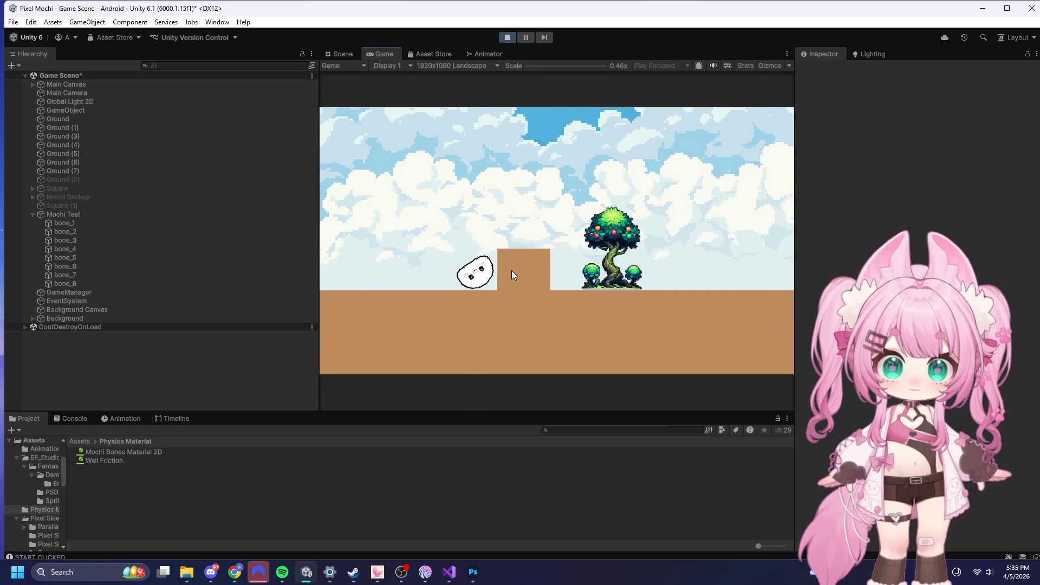
left_click(545, 283)
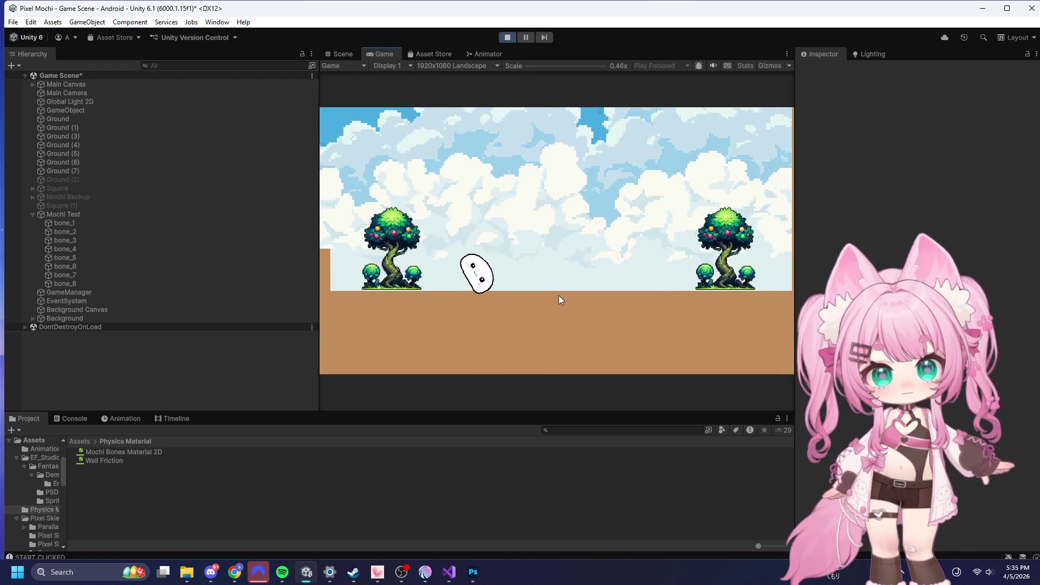
left_click(549, 312)
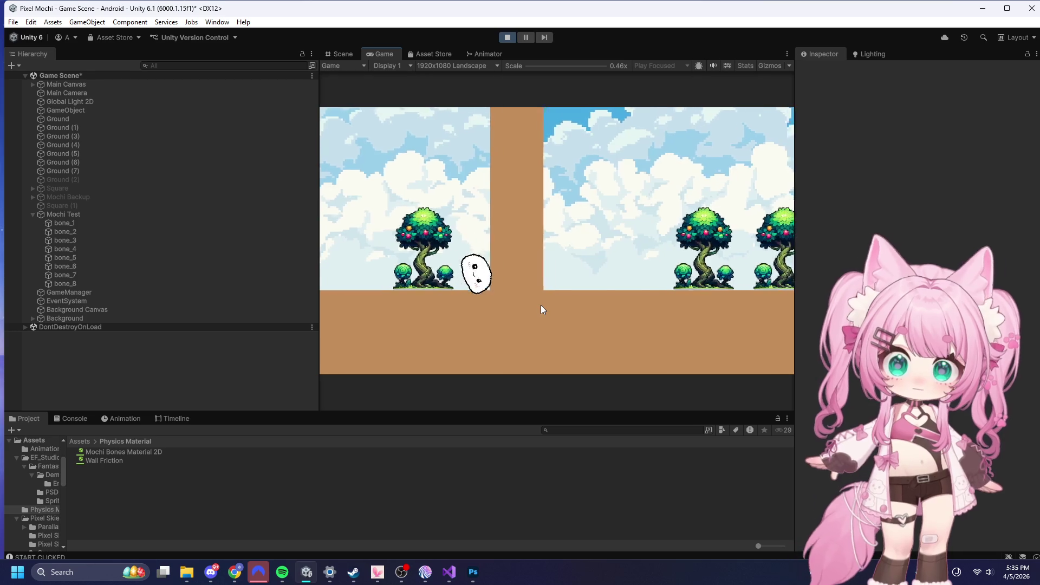
left_click(542, 300)
left_click(545, 303)
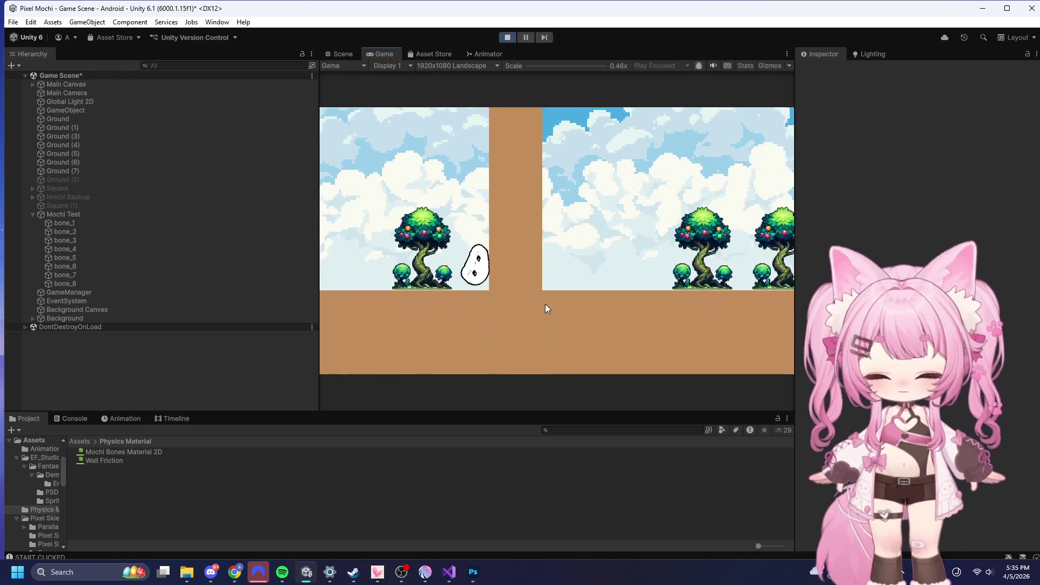
left_click(544, 297)
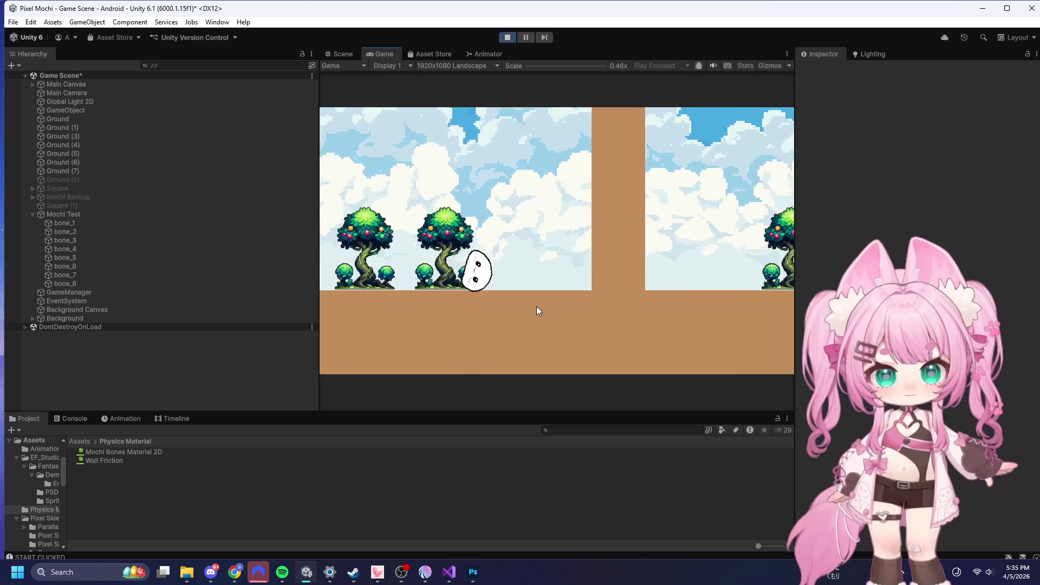
left_click(536, 310)
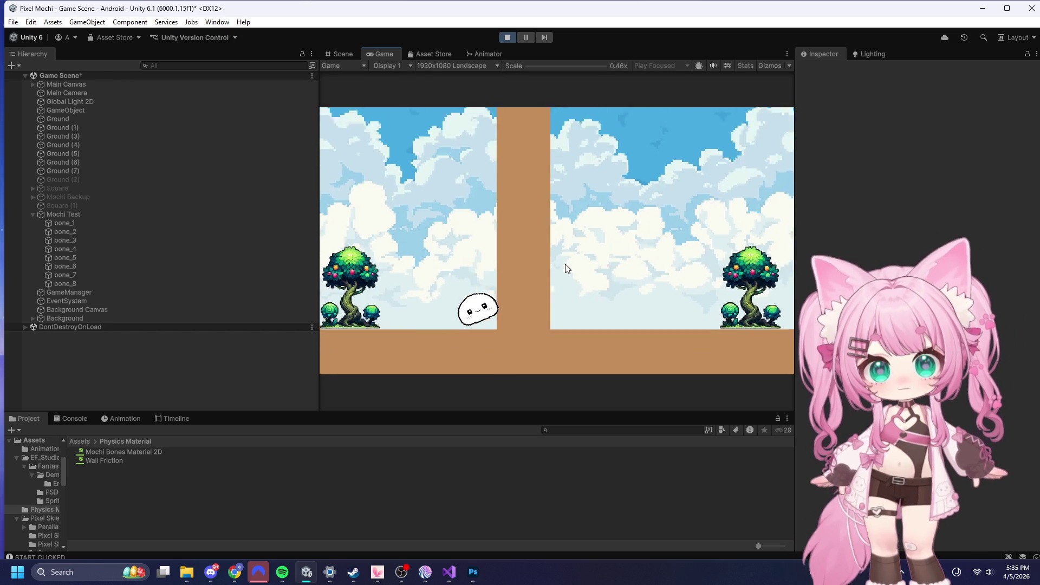
key("space")
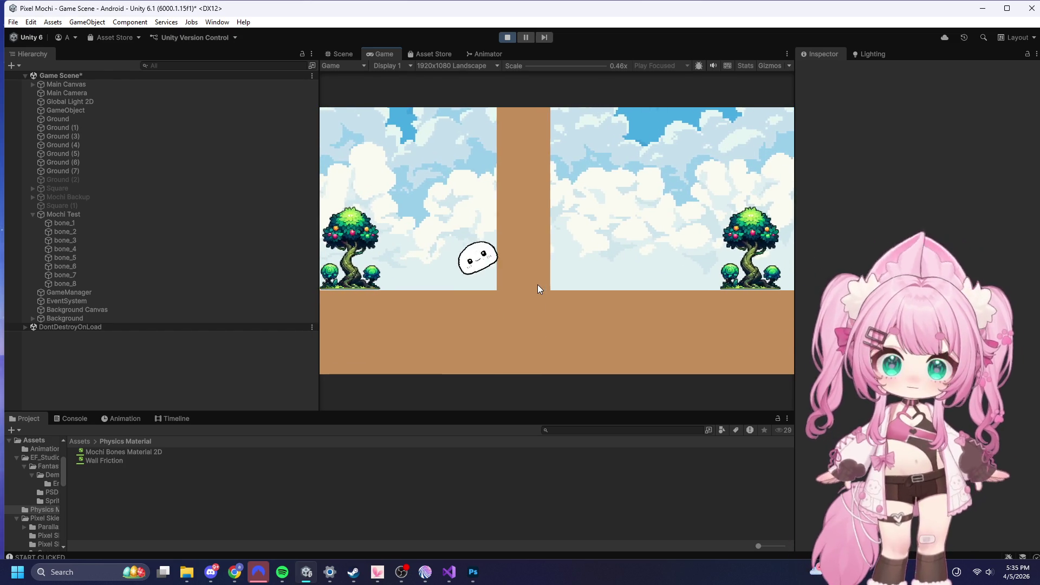
key("space")
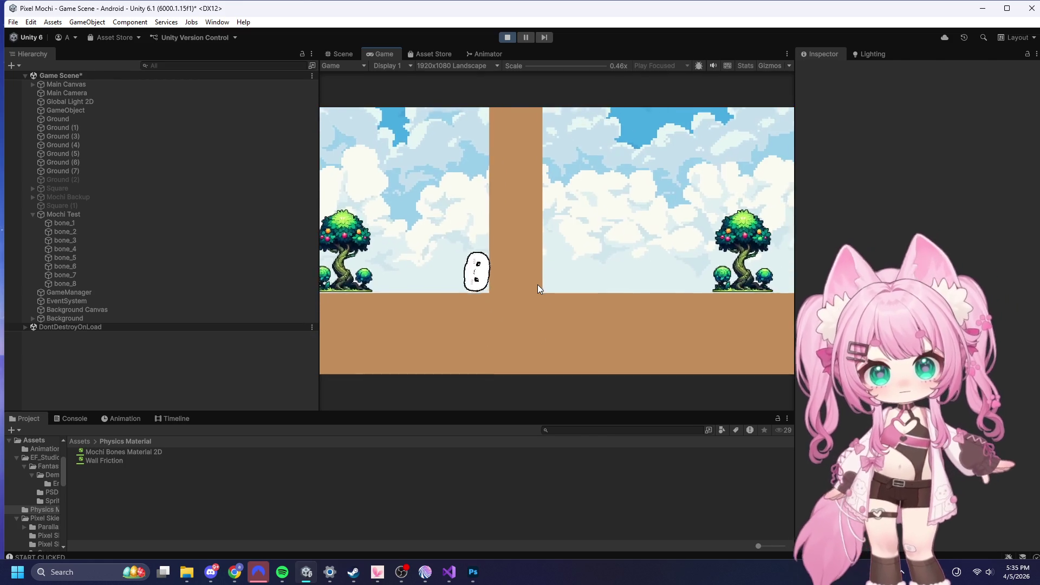
left_click(505, 36)
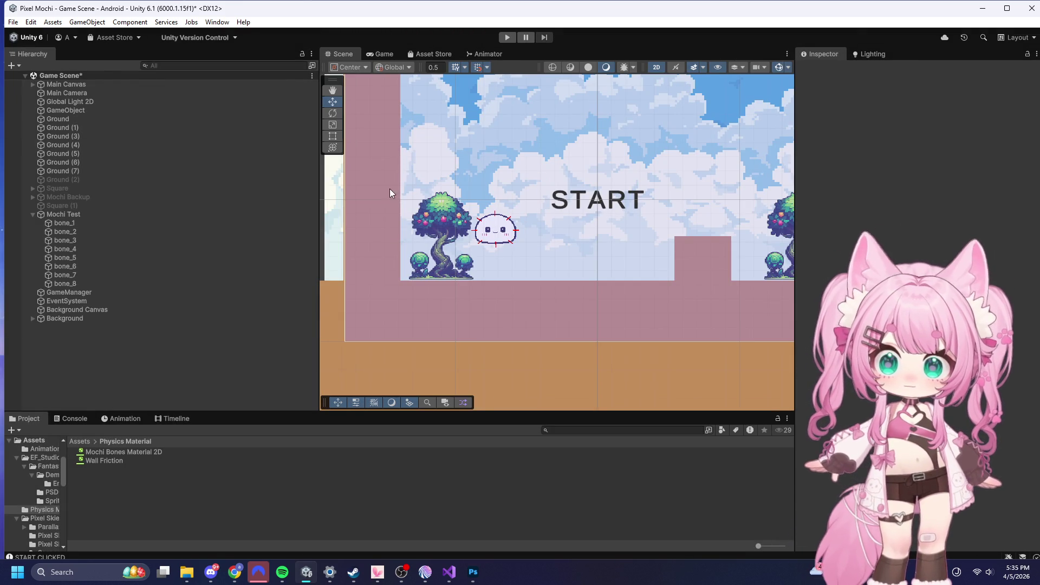
scroll(438, 176, "down", 3)
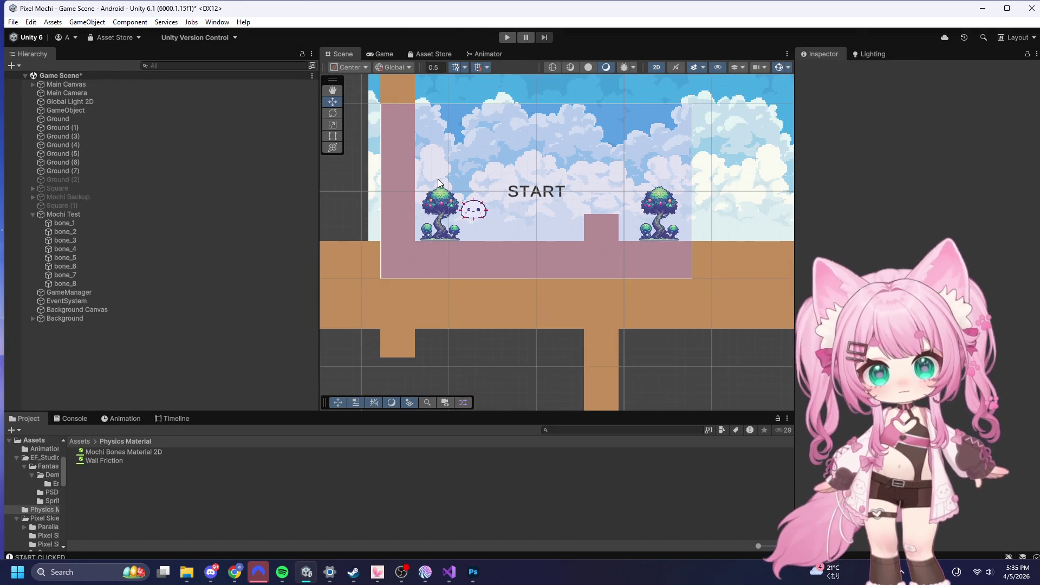
scroll(371, 293, "down", 6)
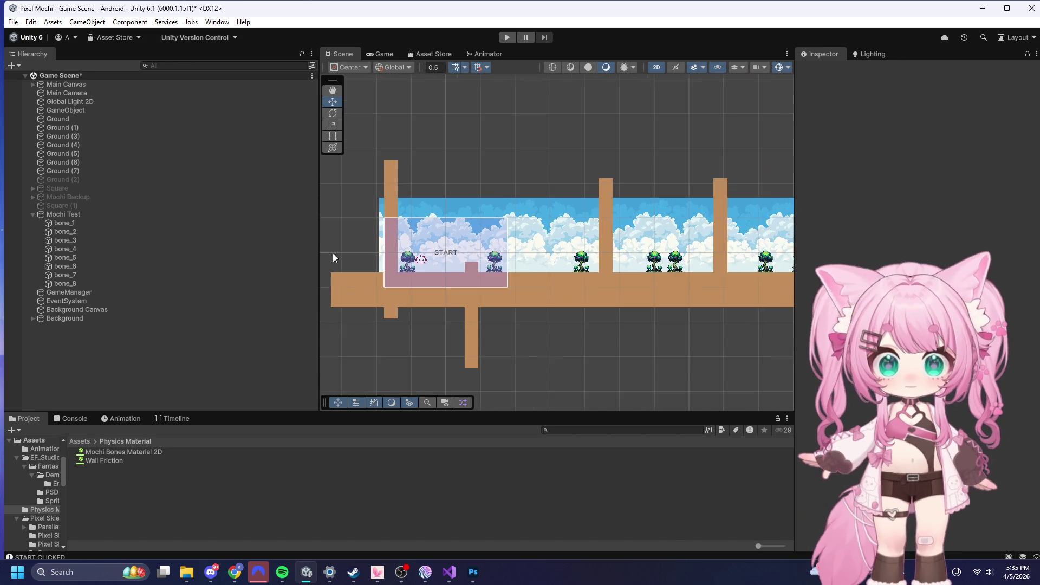
scroll(355, 279, "up", 2)
scroll(409, 249, "up", 8)
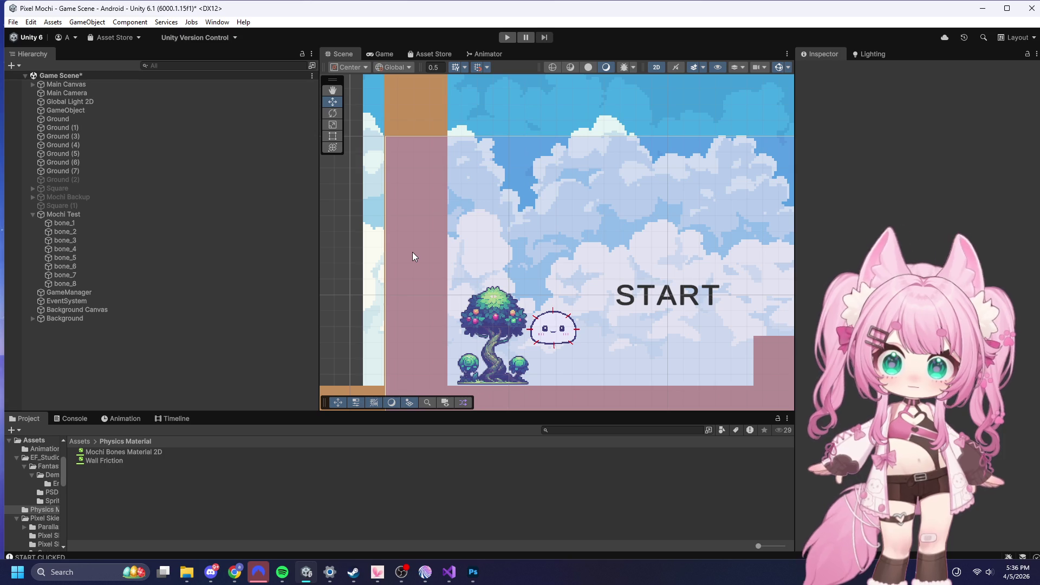
scroll(399, 203, "down", 3)
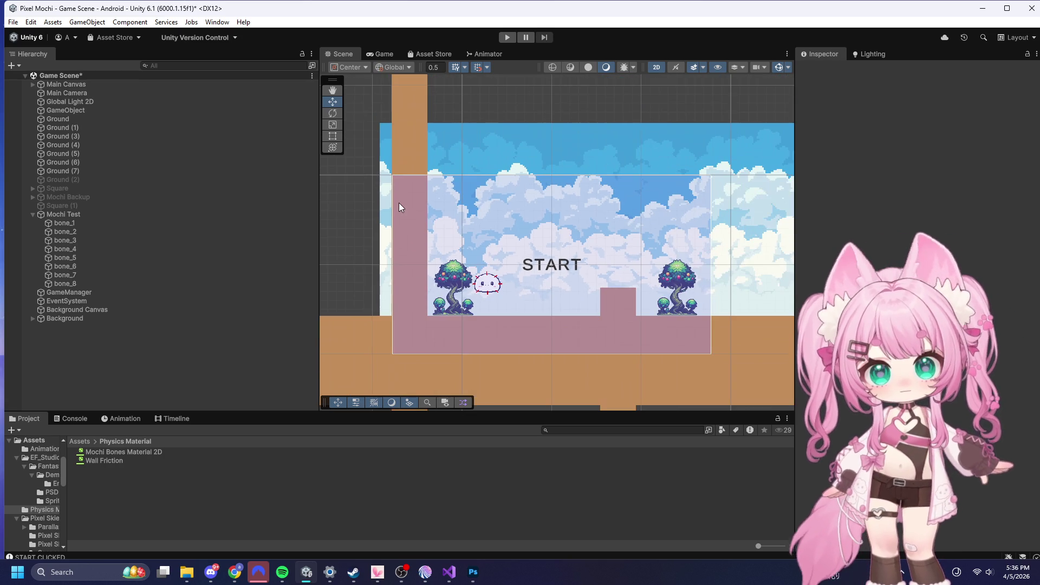
scroll(542, 273, "up", 3)
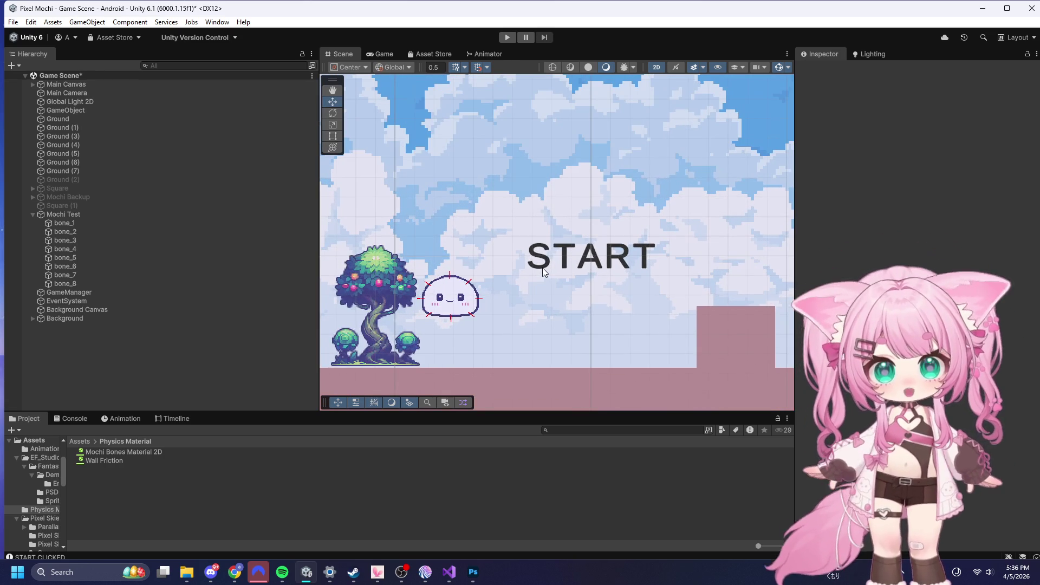
scroll(421, 219, "down", 4)
scroll(413, 212, "down", 1)
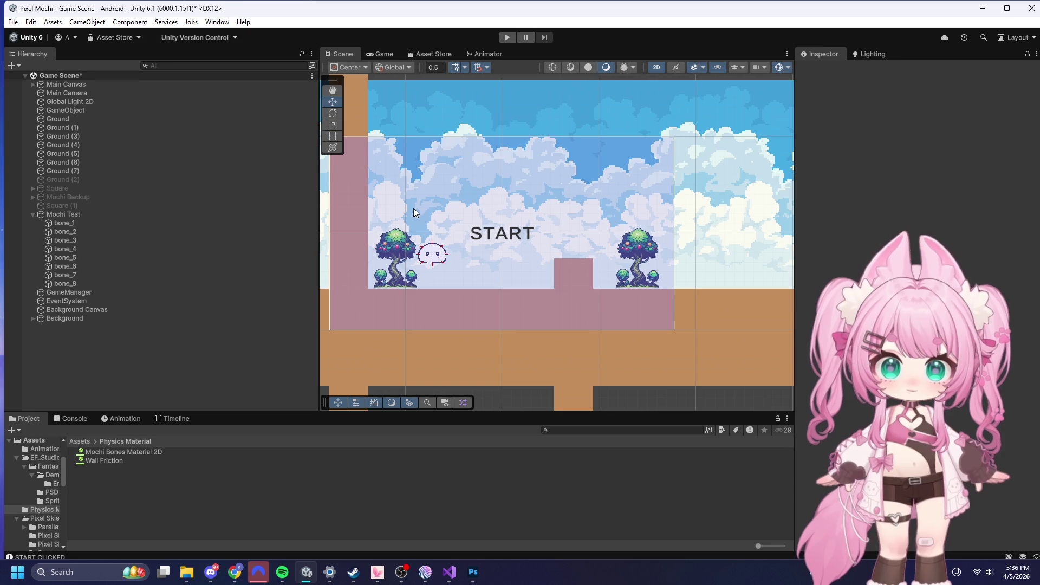
scroll(414, 211, "up", 2)
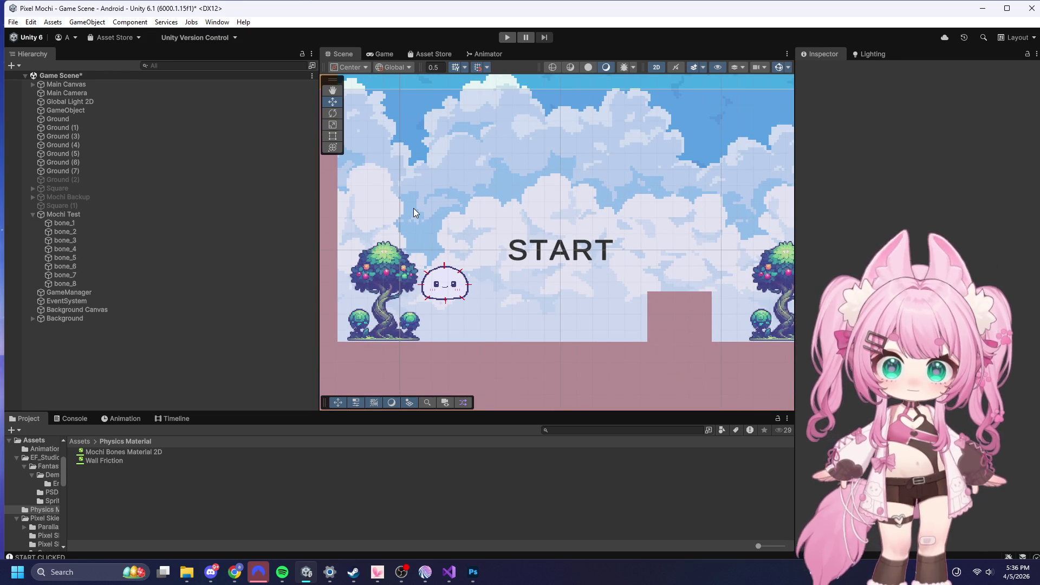
scroll(488, 223, "down", 3)
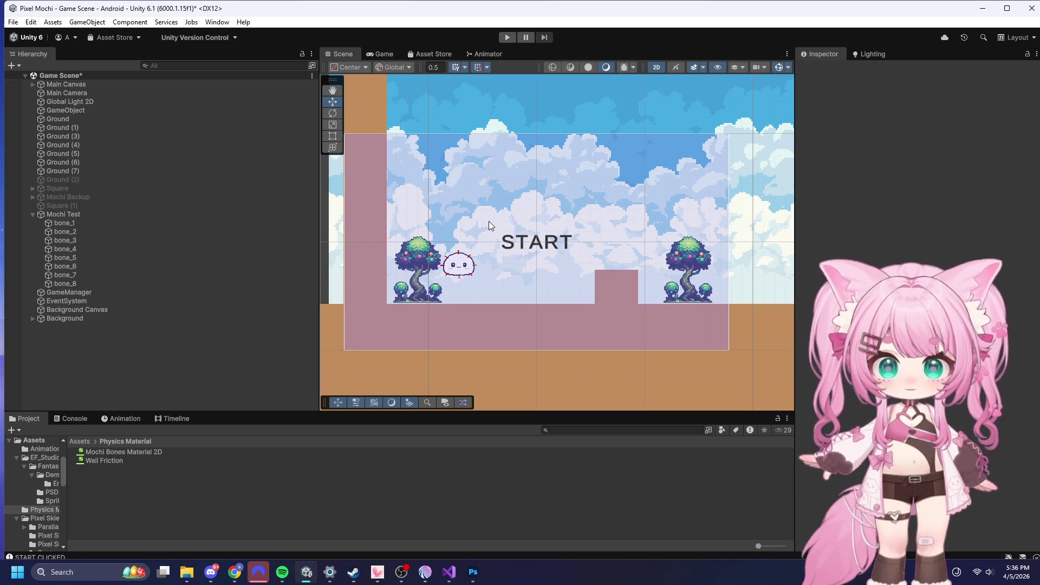
scroll(416, 276, "up", 1)
scroll(476, 260, "up", 6)
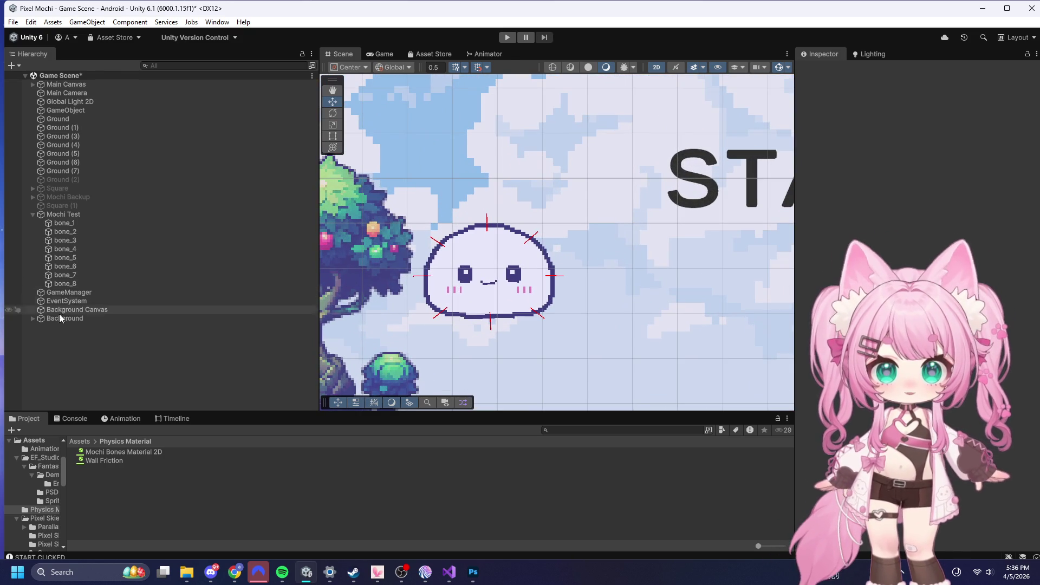
left_click(75, 223)
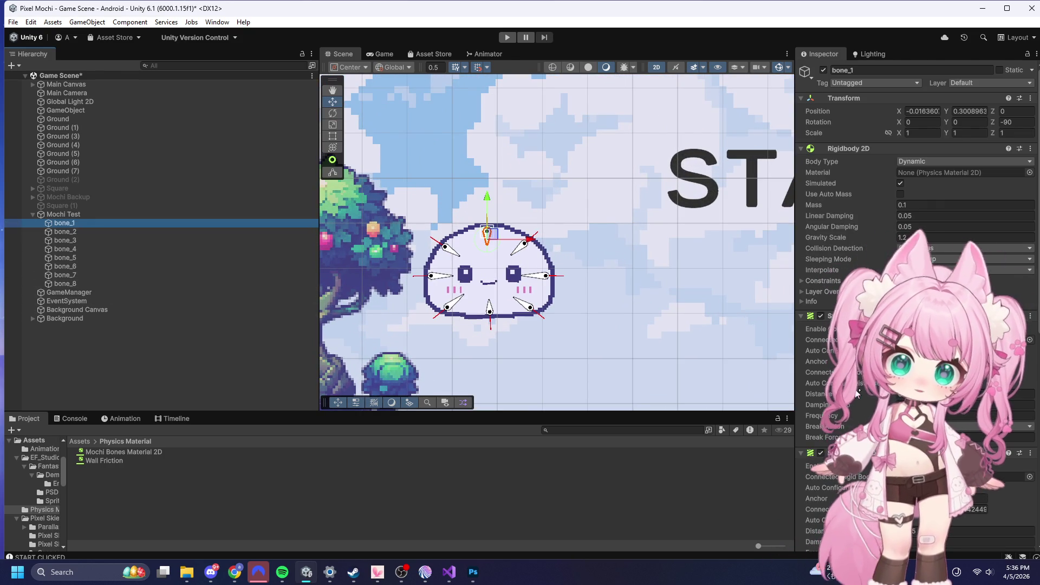
- View the Mochi Test sprite skin bone list, then bone_1's spring joint settings
scroll(915, 162, "down", 5)
scroll(915, 216, "down", 5)
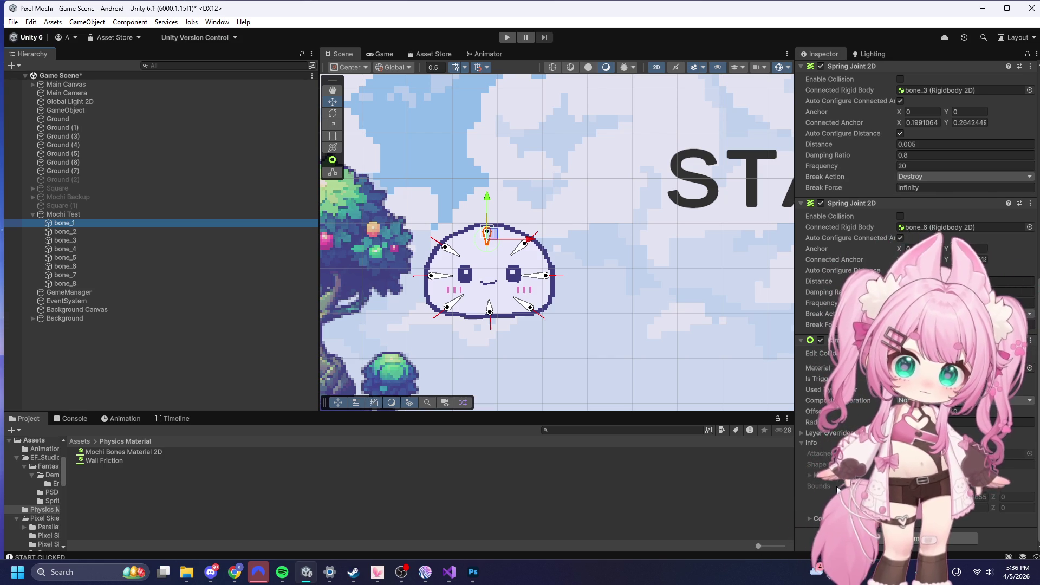
left_click(64, 215)
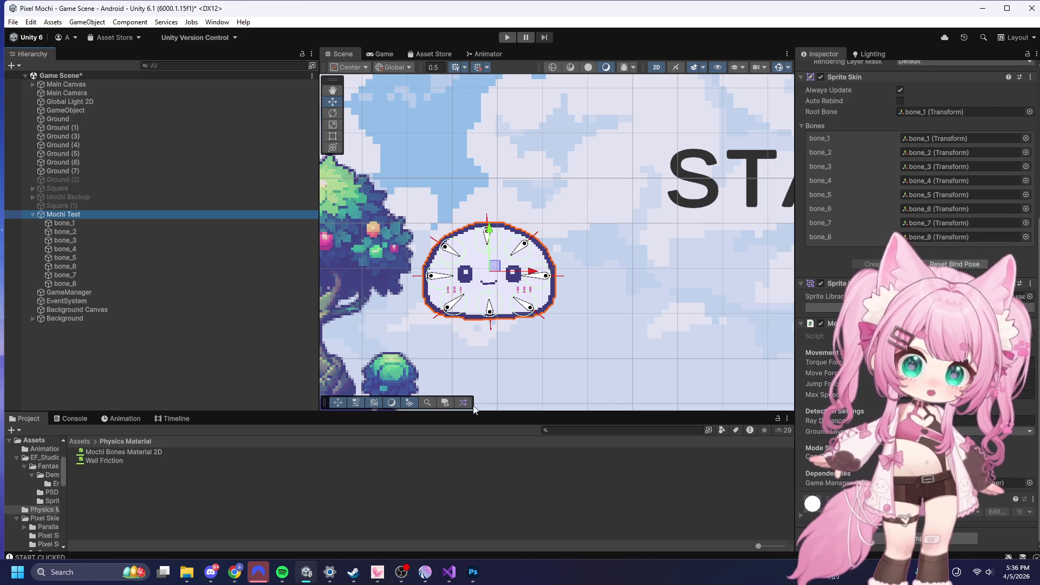
left_click(64, 223)
scroll(915, 216, "down", 5)
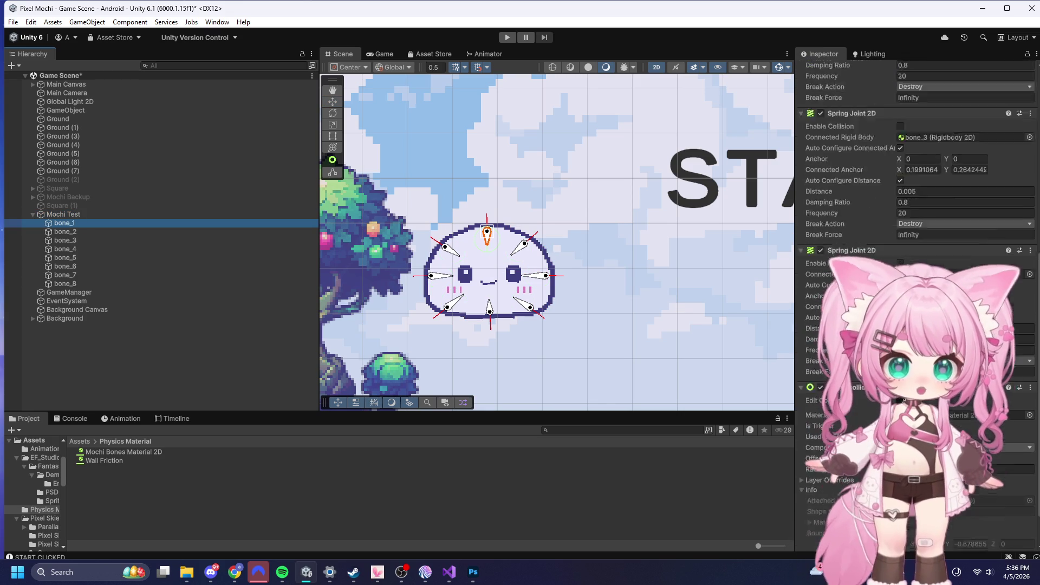
scroll(505, 273, "up", 4)
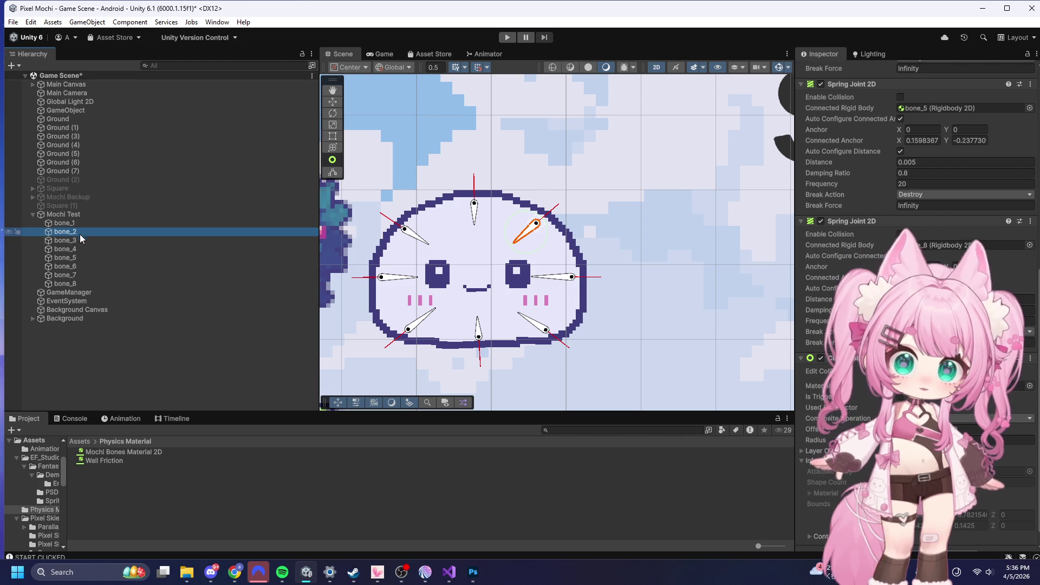
- Check the Spring Joint 2D connections of bone_3, bone_8, then bone_6 down to bone_2
left_click(66, 242)
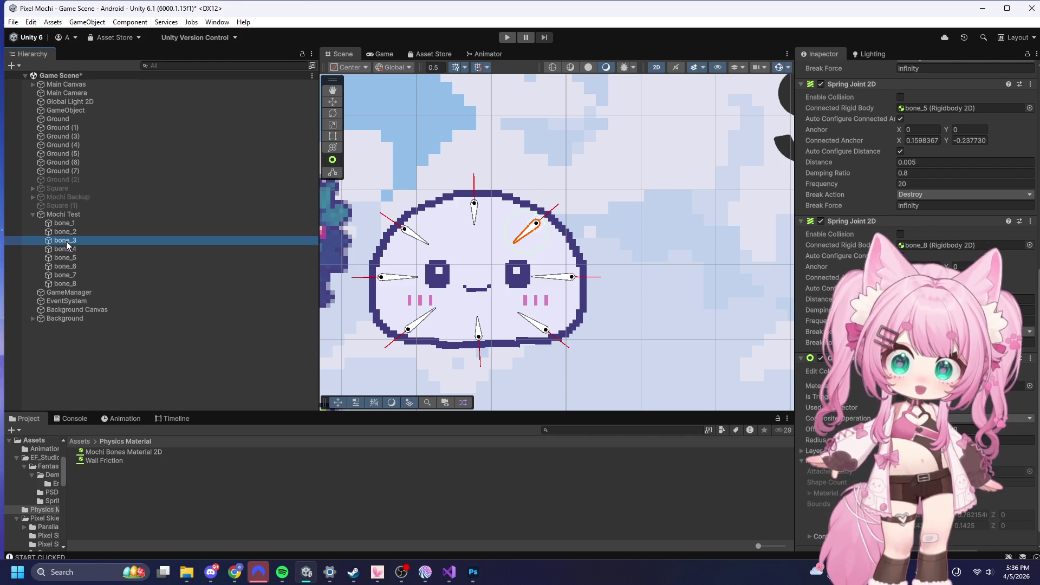
left_click(68, 281)
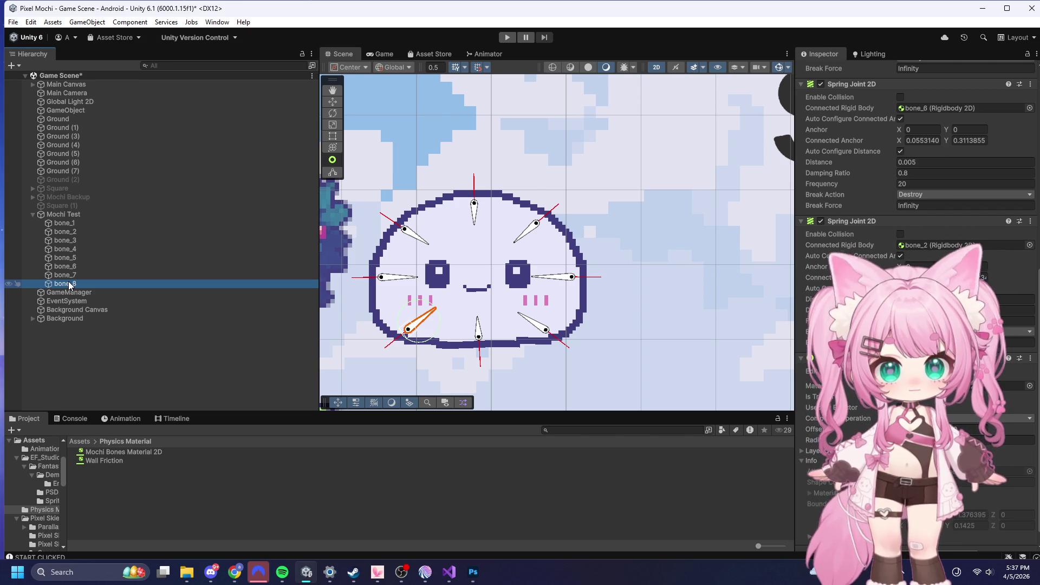
left_click(66, 266)
left_click(76, 258)
left_click(79, 250)
left_click(81, 240)
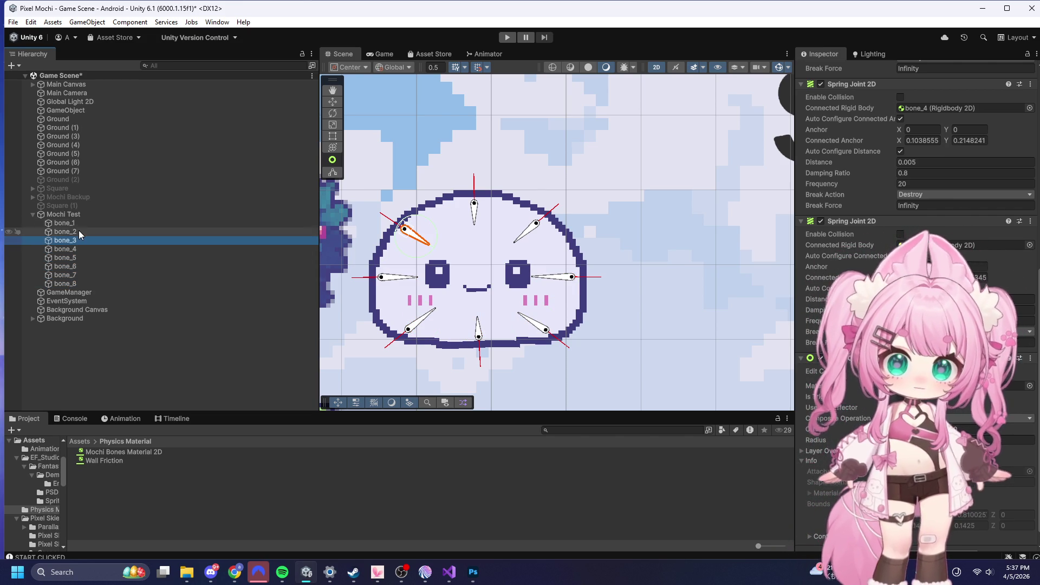
left_click(84, 222)
left_click(81, 215)
left_click(82, 223)
left_click(76, 232)
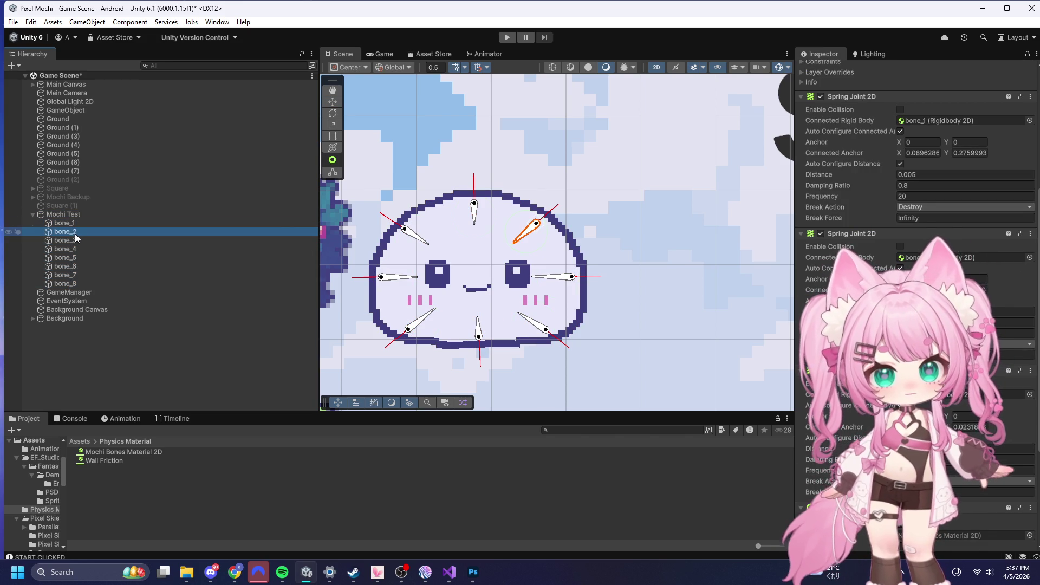
- Step through bone_3 to bone_8 joints and back down to bone_1's settings
left_click(74, 241)
left_click(74, 248)
left_click(74, 258)
left_click(73, 266)
left_click(69, 284)
left_click(69, 275)
left_click(69, 267)
left_click(70, 258)
left_click(71, 249)
left_click(70, 241)
left_click(70, 231)
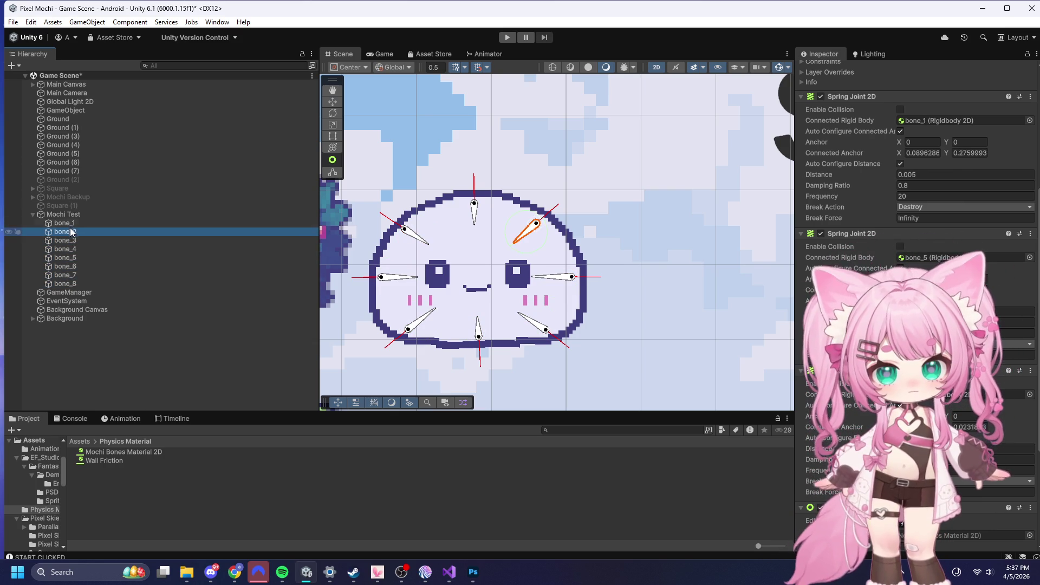
left_click(71, 224)
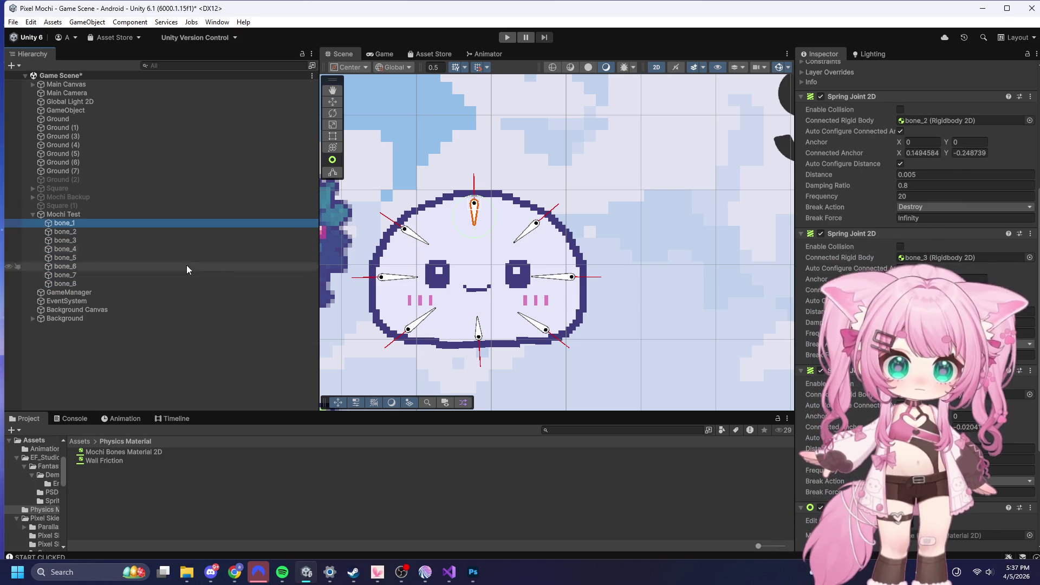
scroll(615, 288, "down", 6)
scroll(472, 236, "down", 8)
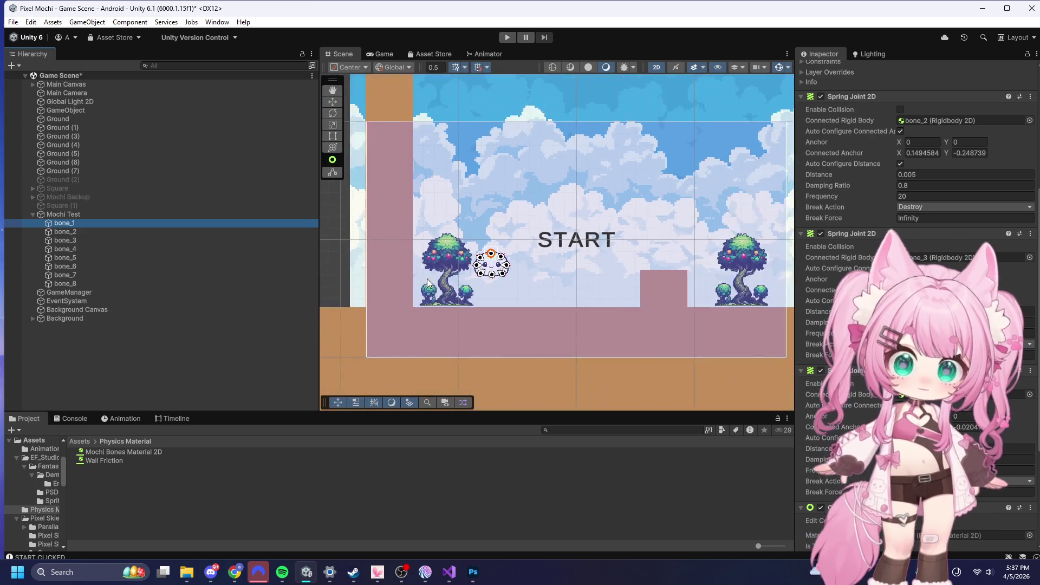
- Scroll back and forth through bone_1's spring joint settings
scroll(400, 201, "up", 6)
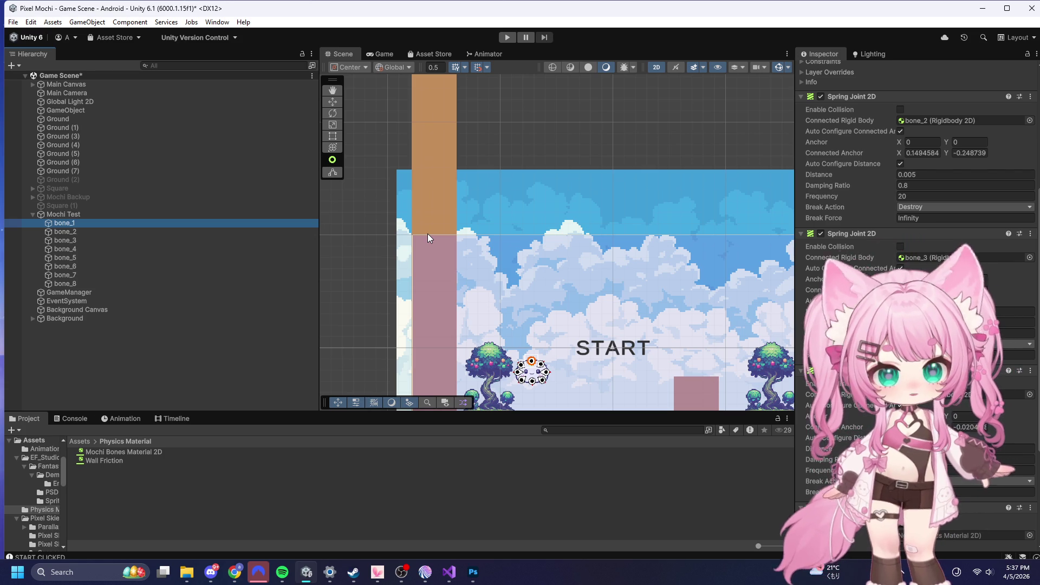
scroll(428, 233, "down", 4)
scroll(448, 201, "up", 3)
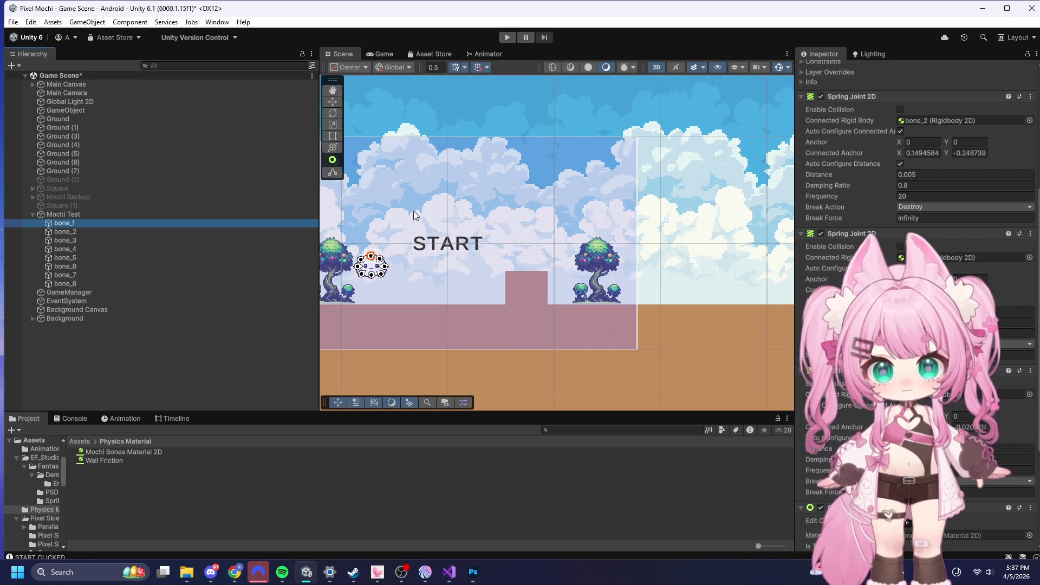
scroll(473, 217, "down", 3)
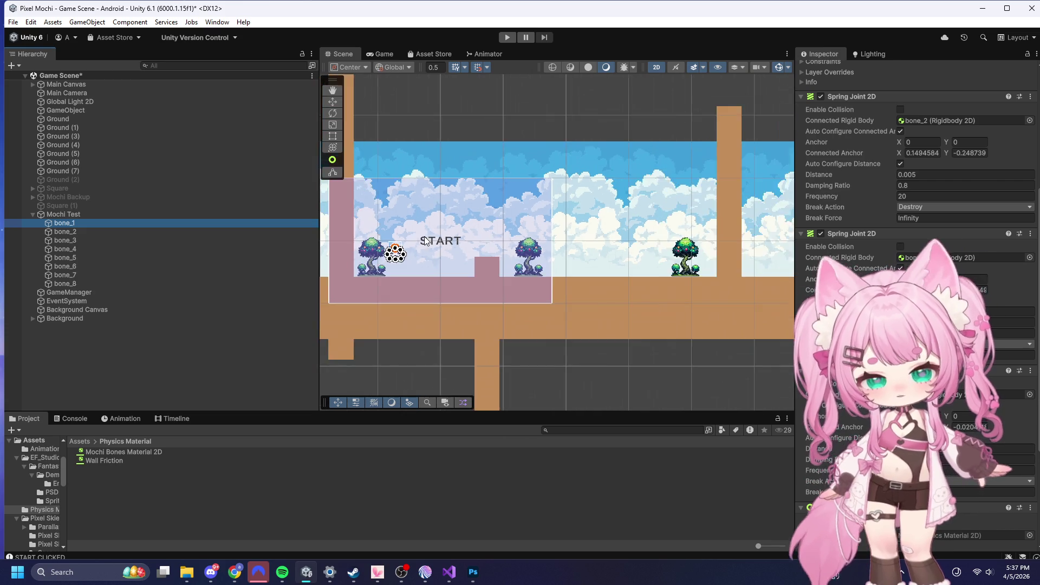
scroll(607, 301, "up", 10)
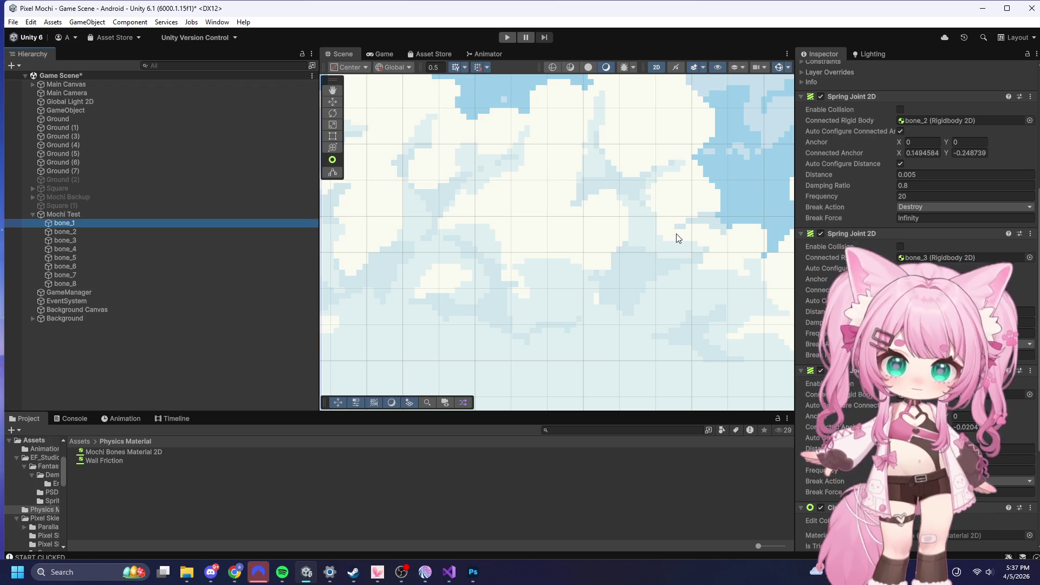
scroll(672, 249, "down", 10)
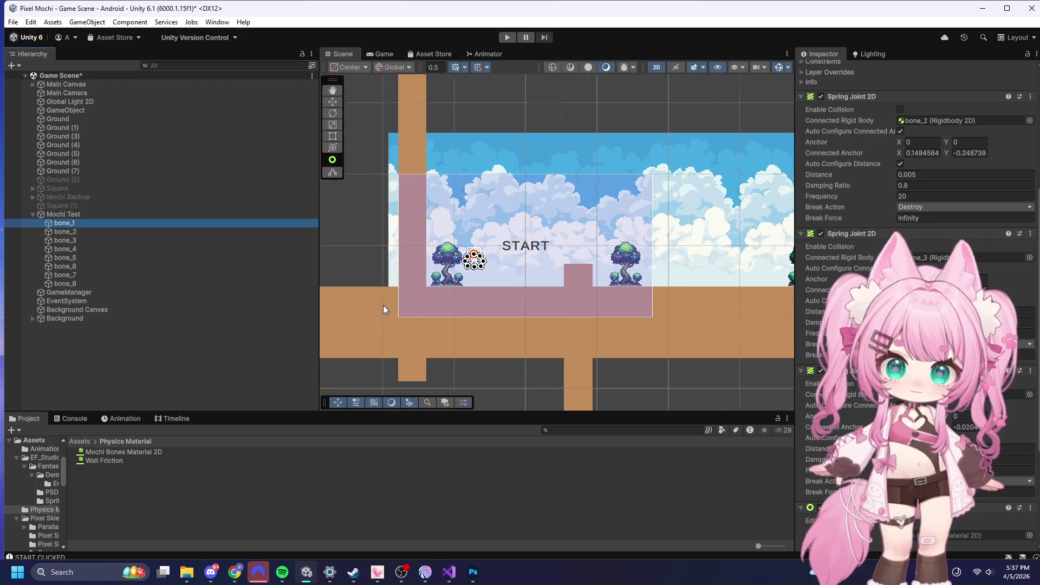
scroll(471, 260, "up", 8)
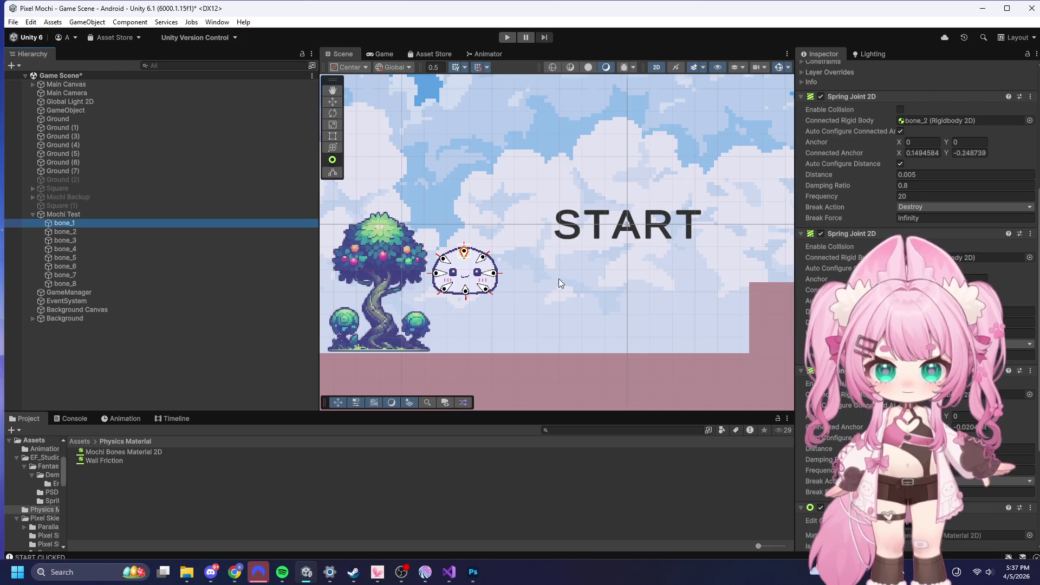
scroll(570, 278, "down", 5)
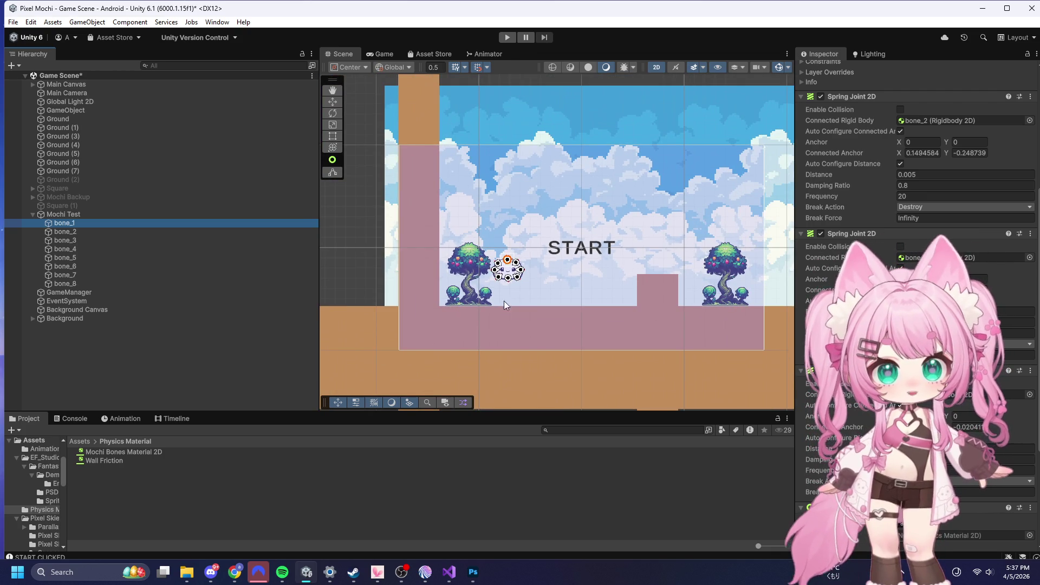
scroll(570, 232, "up", 4)
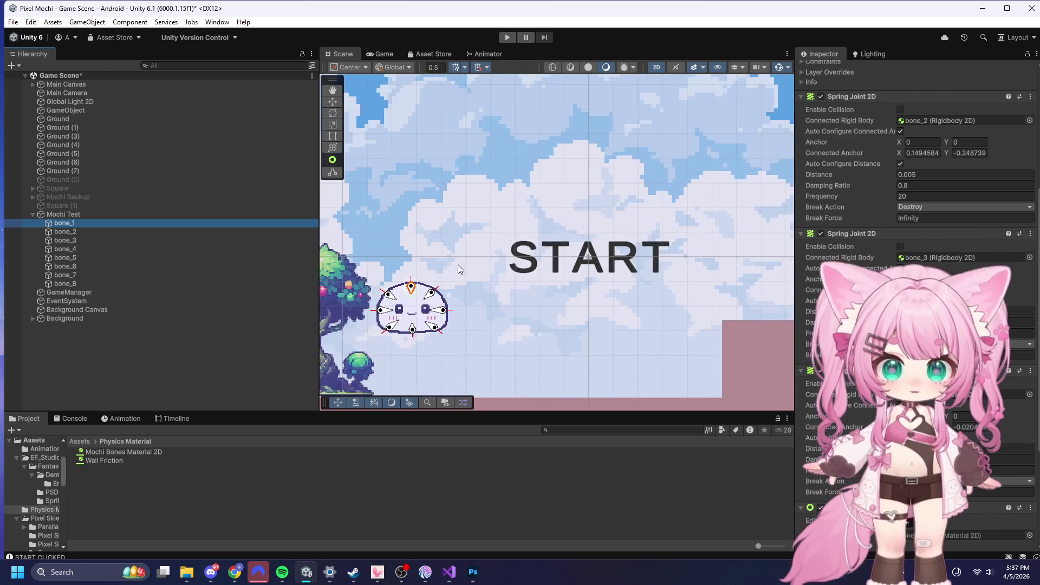
scroll(476, 238, "down", 3)
scroll(613, 235, "down", 2)
scroll(485, 212, "up", 5)
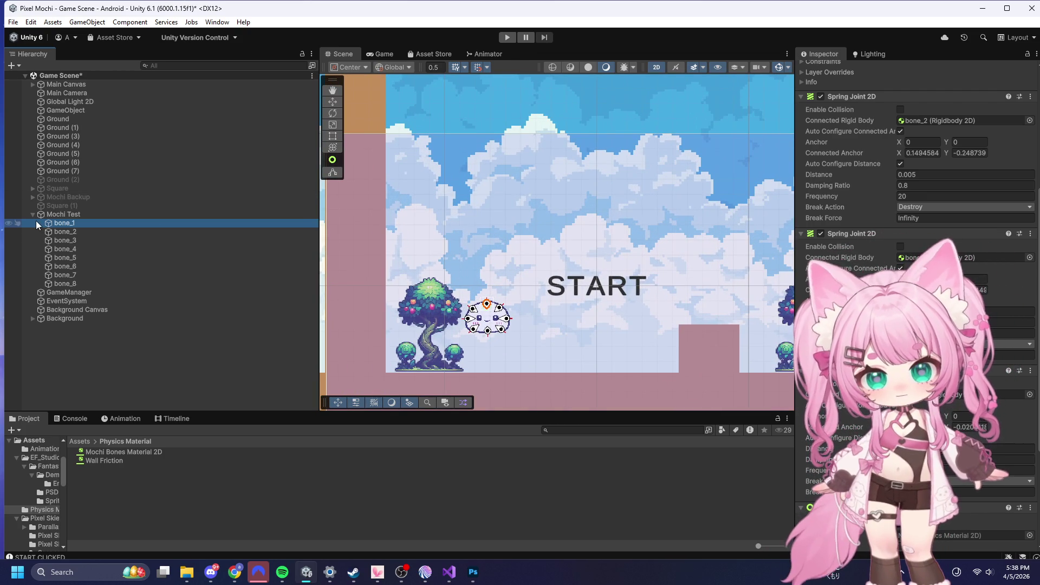
- Collapse Mochi Test, clear the selection, and expand Main Canvas to show Start Button
left_click(32, 213)
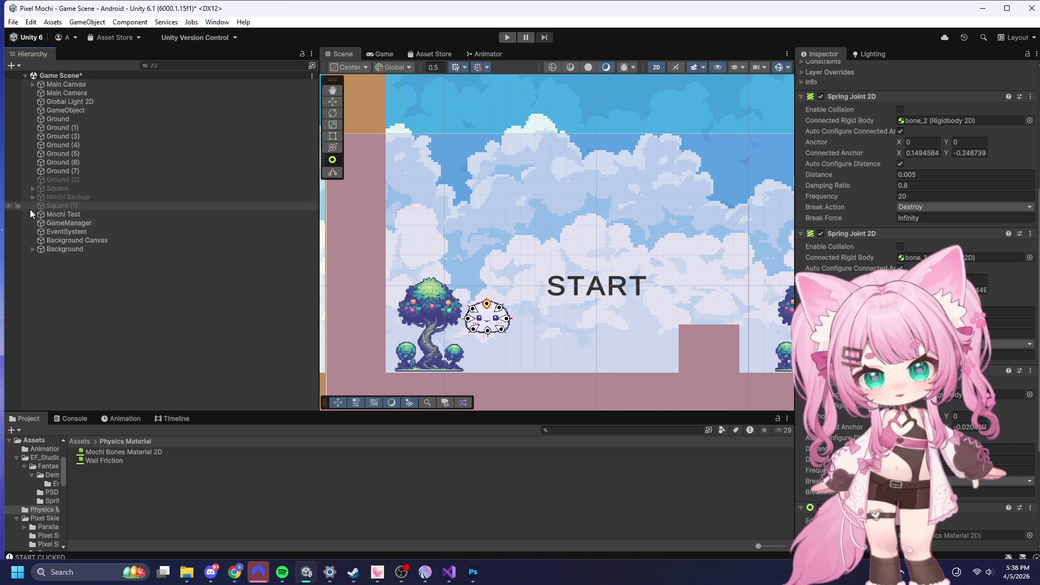
left_click(82, 282)
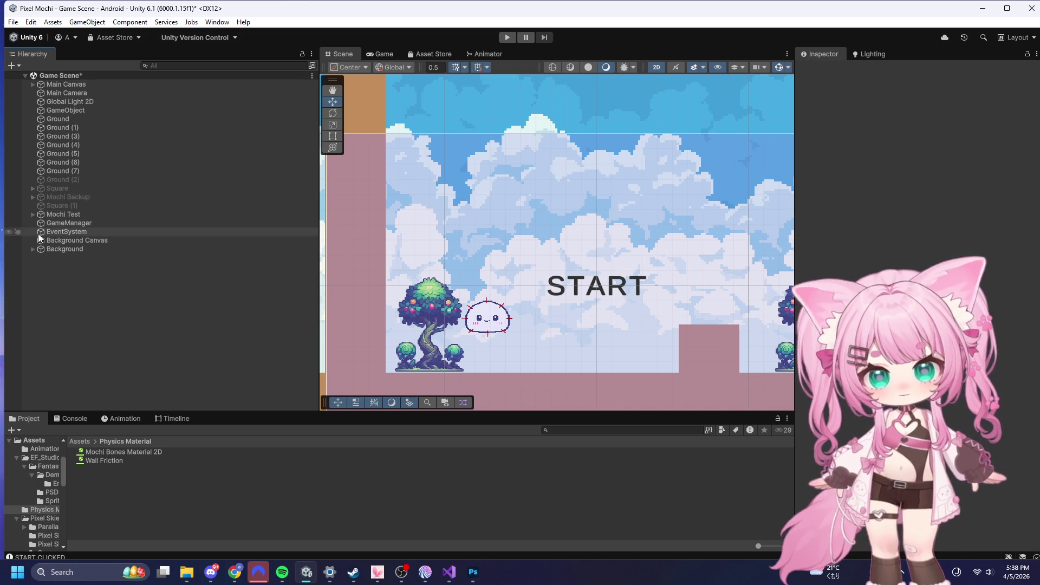
left_click(32, 85)
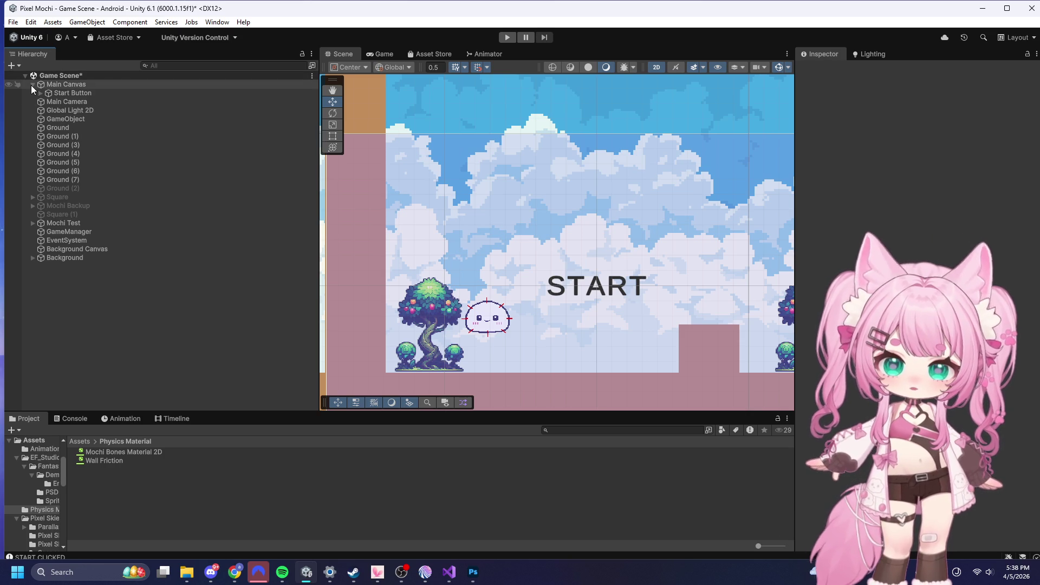
right_click(72, 85)
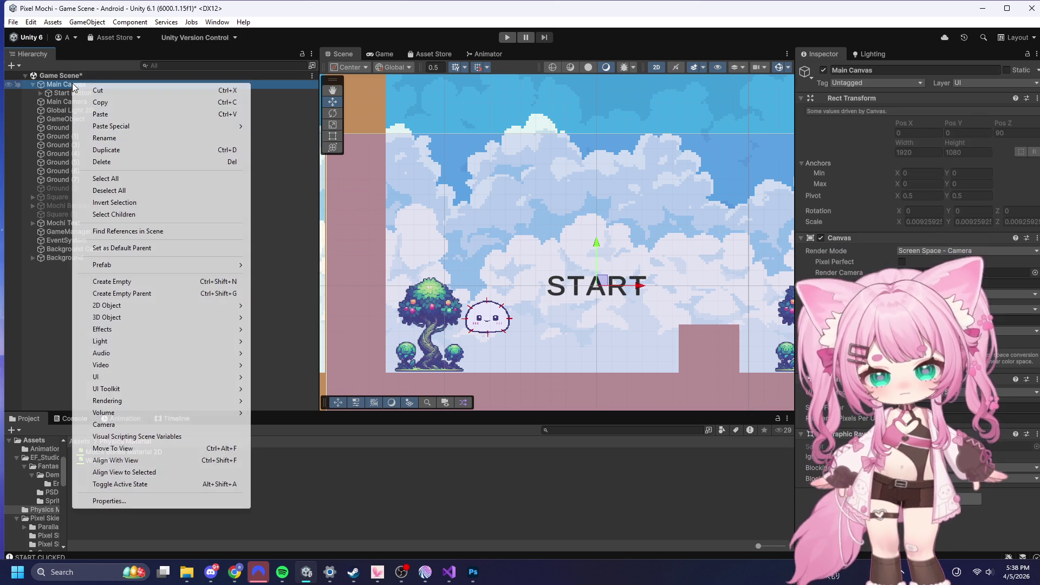
- Add a TextMeshPro text under Main Canvas and anchor it to the top-left
mouse_move(100, 378)
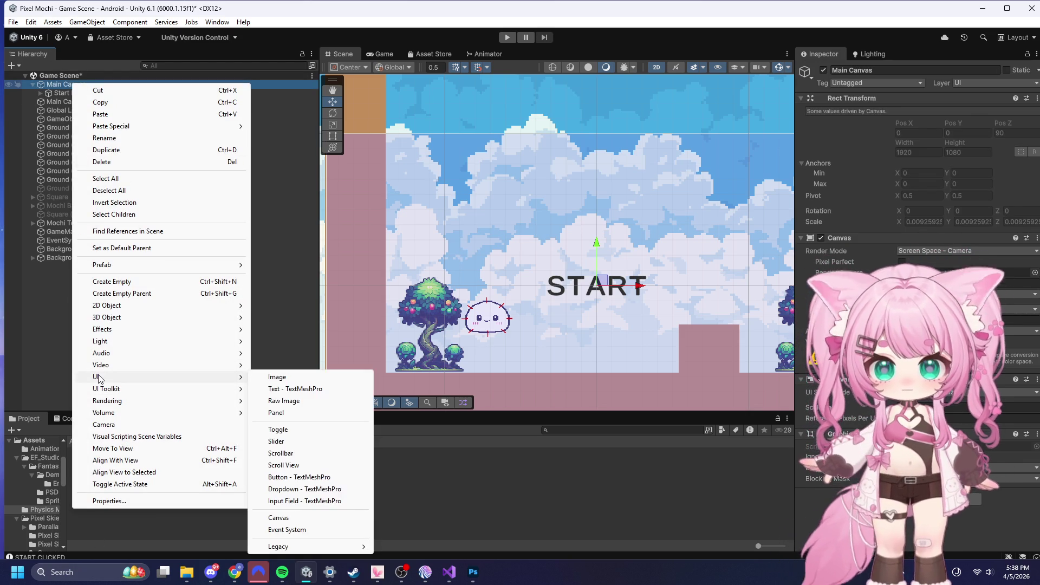
mouse_move(319, 551)
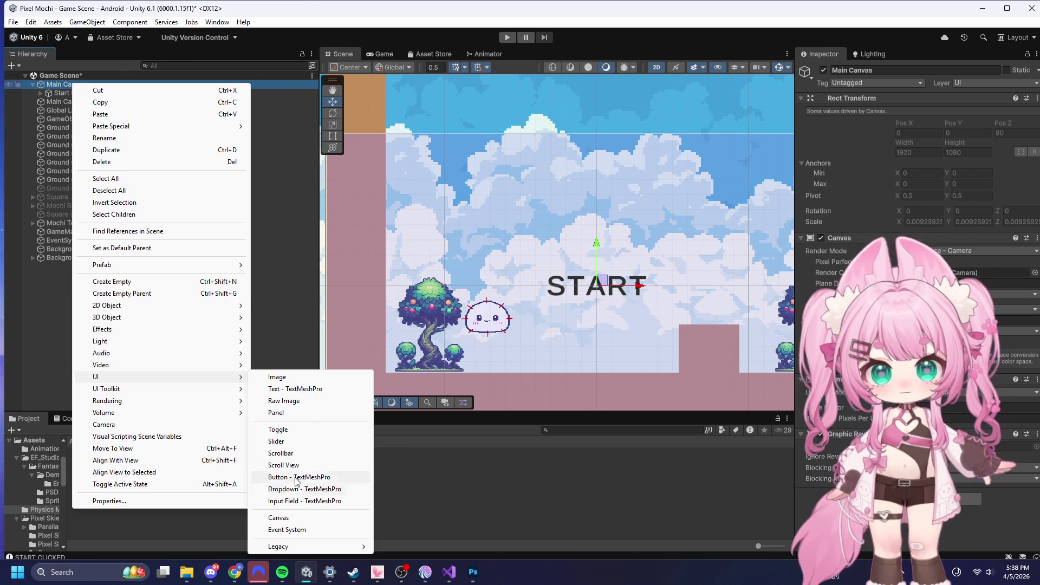
left_click(282, 393)
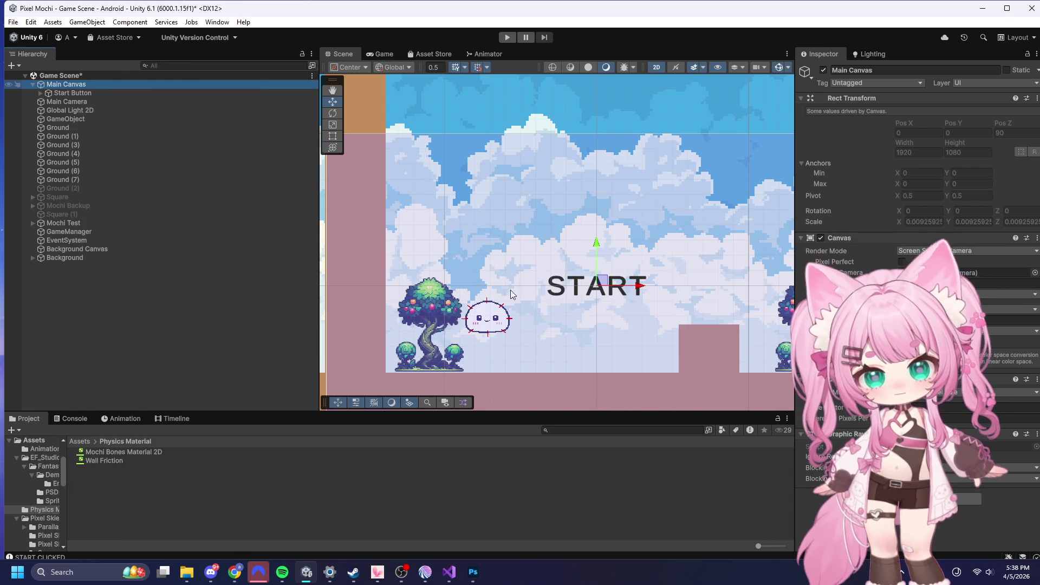
left_click_drag(626, 289, 414, 289)
left_click_drag(383, 242, 368, 126)
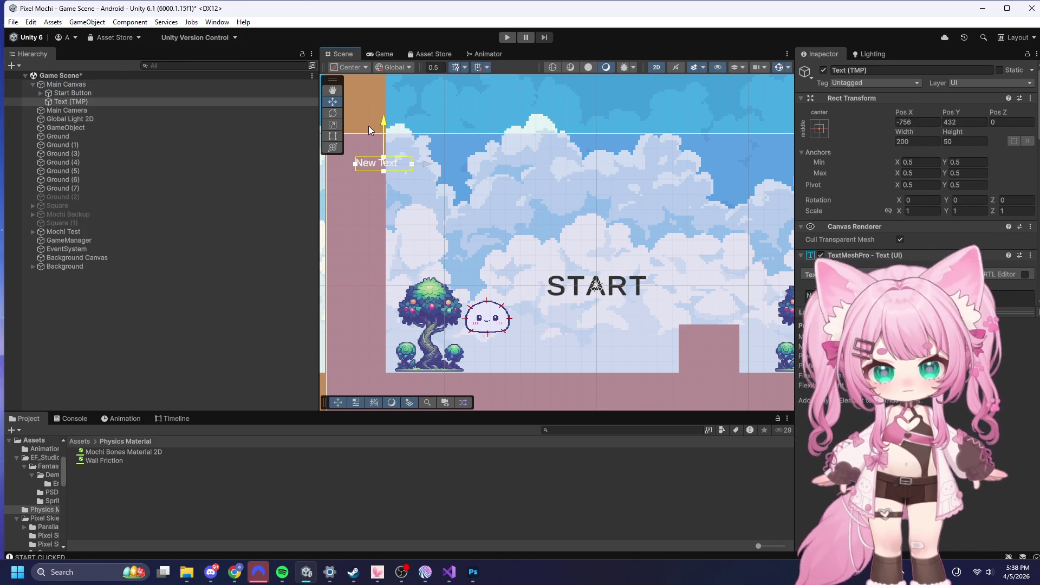
left_click(819, 128)
left_click(855, 214)
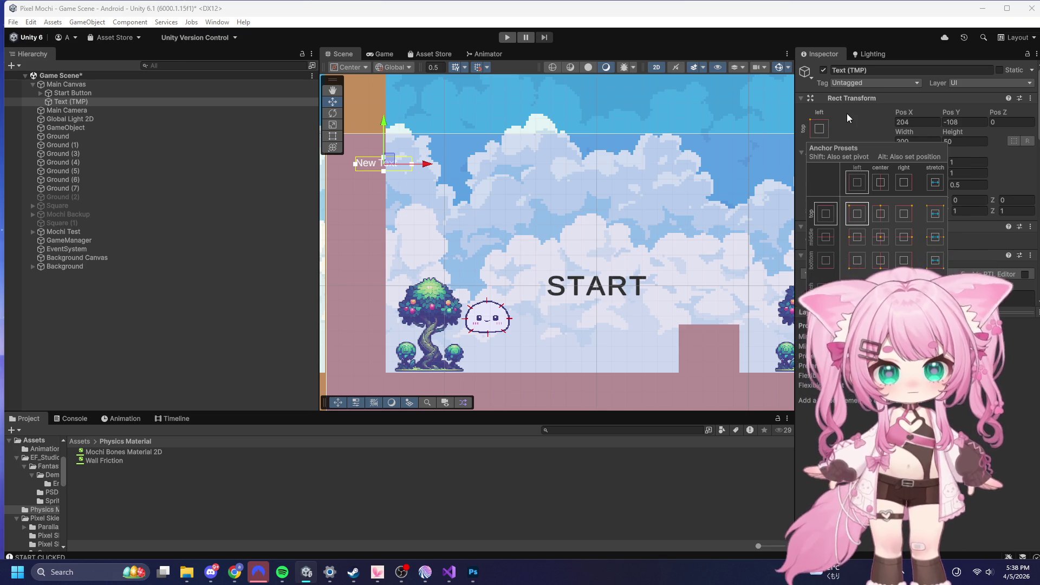
- Place the text at Pos X 200, Pos Y -100 in black and widen its box
left_click(919, 122)
type("200")
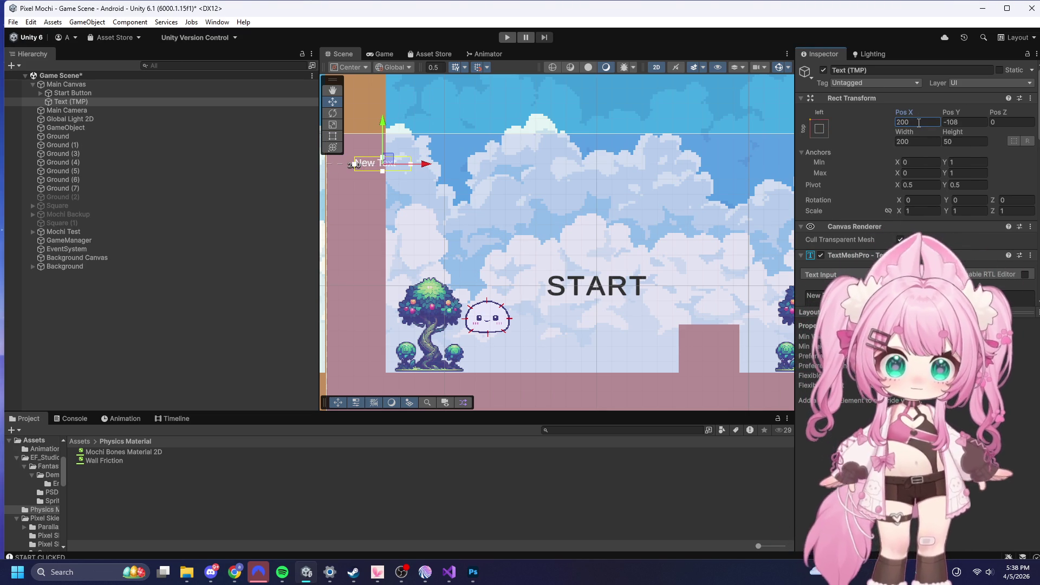
left_click(951, 124)
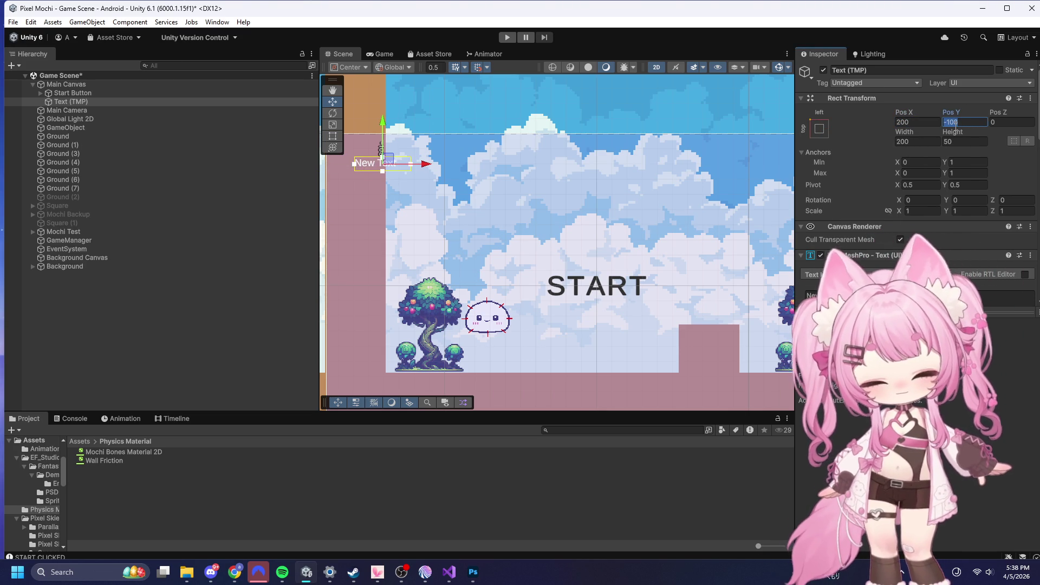
type("-100")
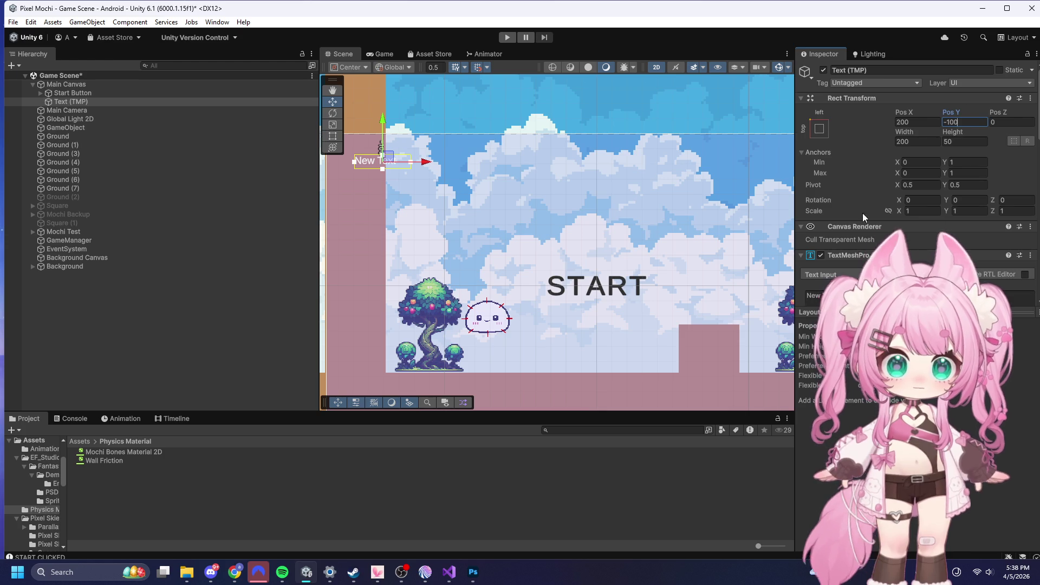
scroll(894, 163, "down", 5)
left_click(931, 217)
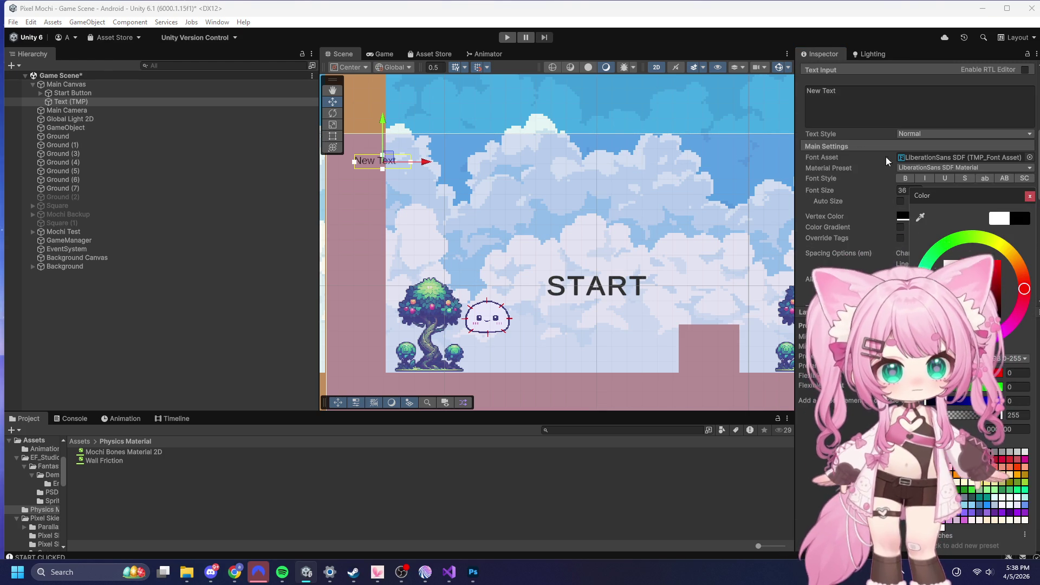
left_click(412, 163)
left_click_drag(410, 163, 491, 164)
- Set the label text to 'Coin:' and select the sky background sprite
scroll(902, 216, "up", 2)
left_click(827, 190)
type("Coin")
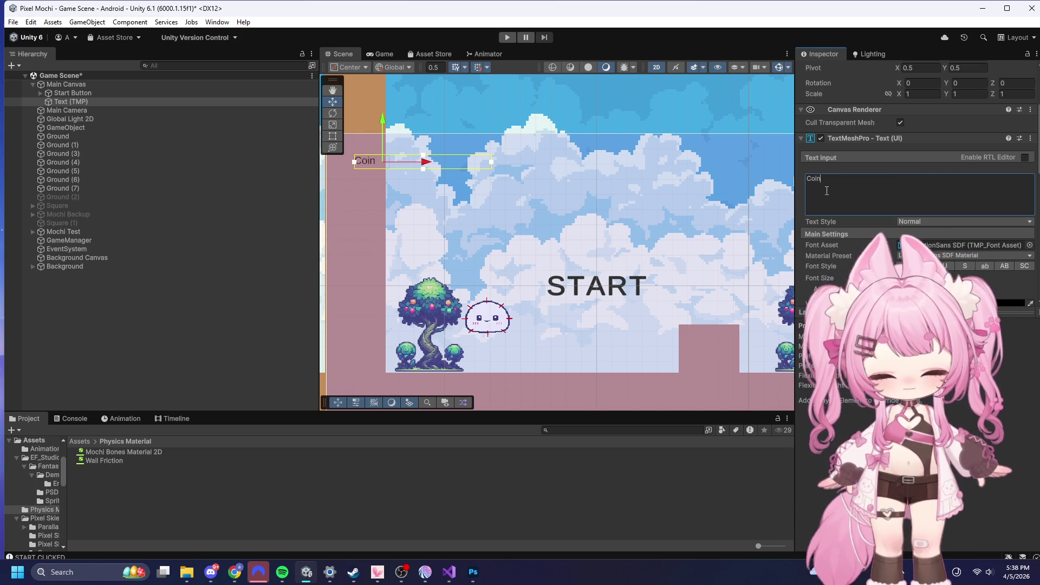
type(":")
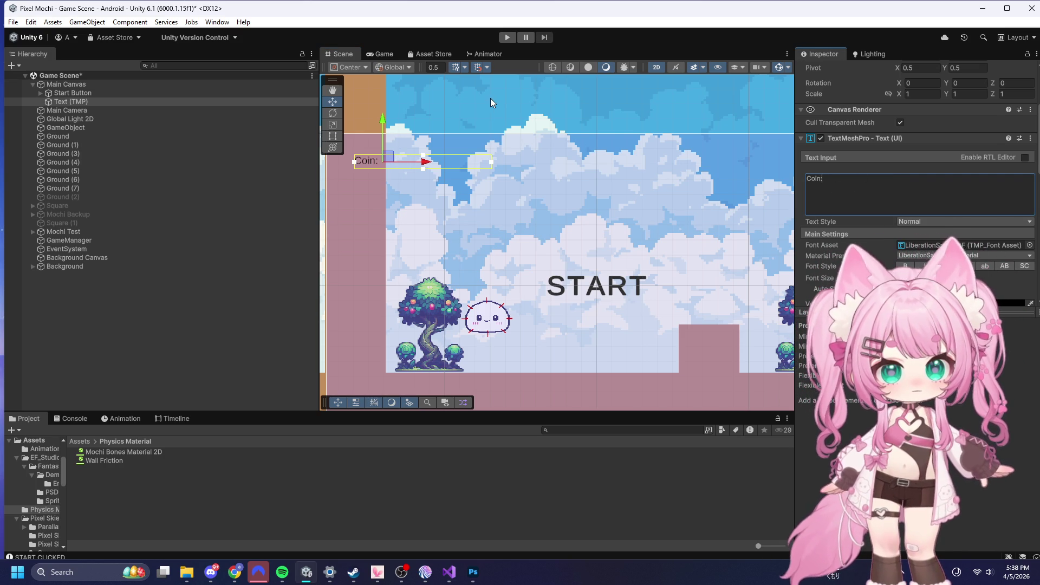
left_click(489, 98)
scroll(571, 138, "down", 3)
scroll(481, 110, "up", 5)
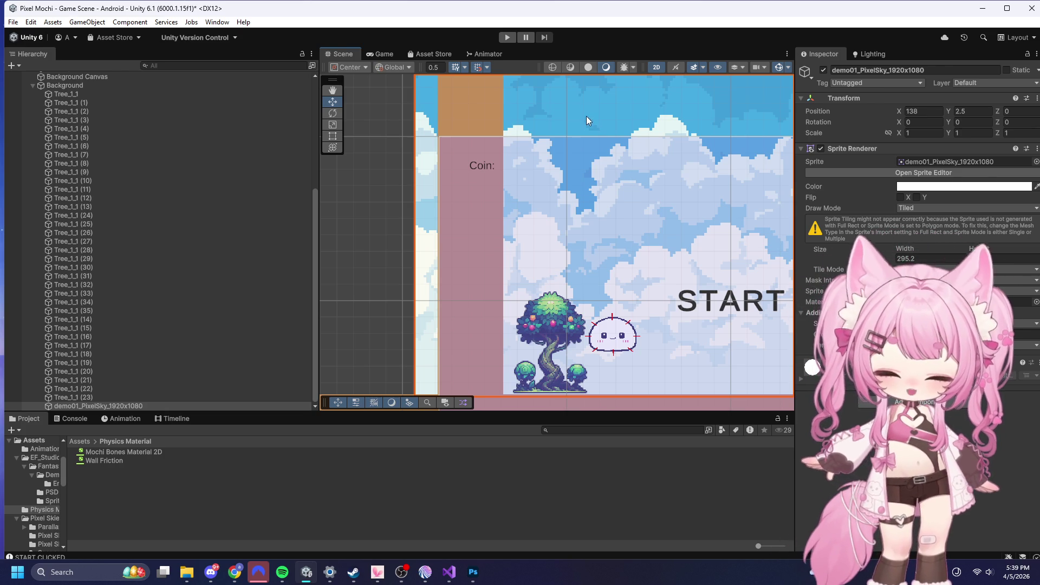
- Append ' 000' to the Text (TMP) label so it reads 'Coin: 000'
scroll(568, 98, "down", 4)
scroll(551, 155, "down", 3)
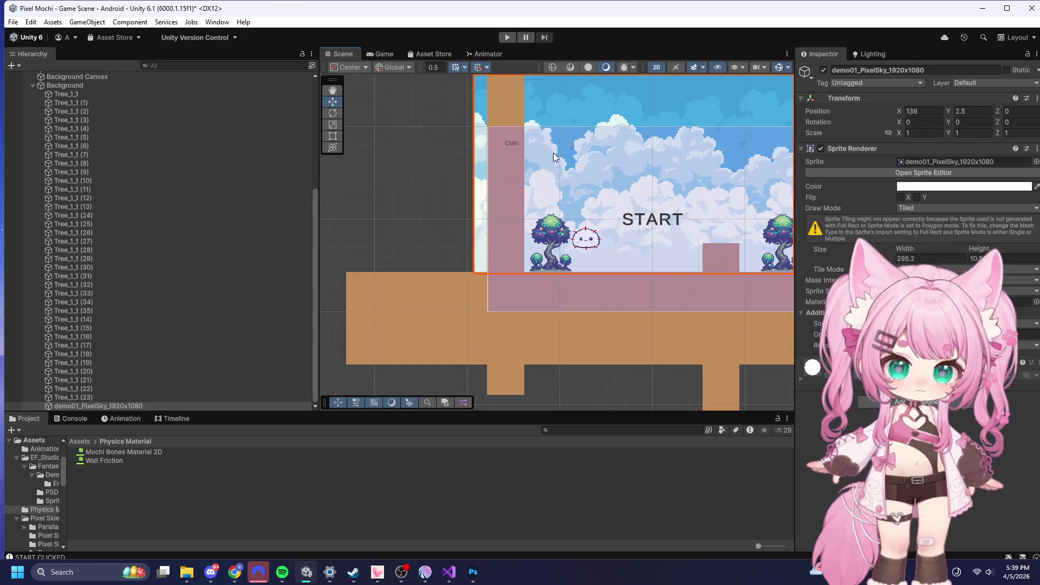
scroll(667, 308, "up", 5)
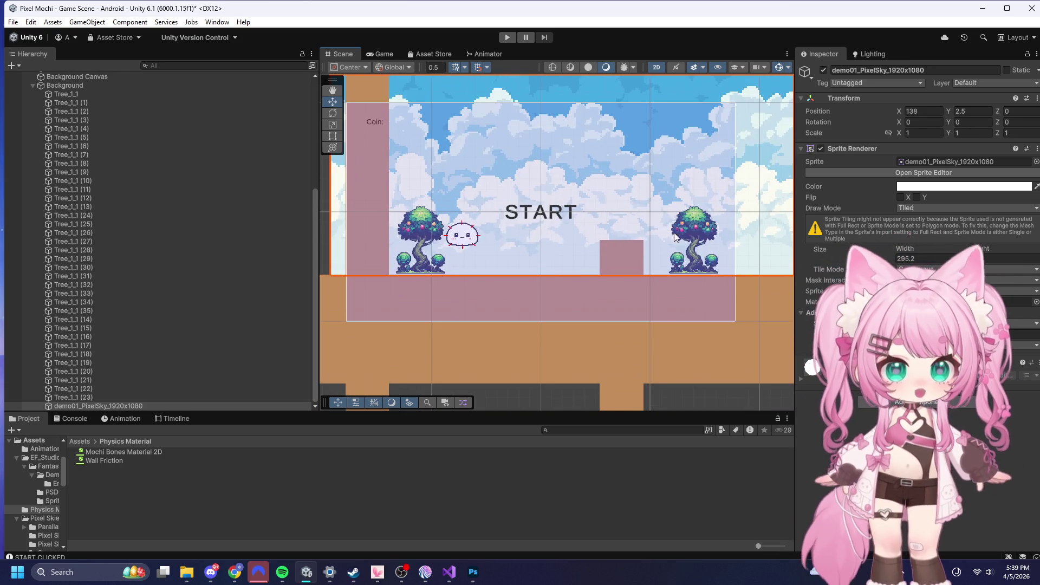
scroll(523, 205, "up", 3)
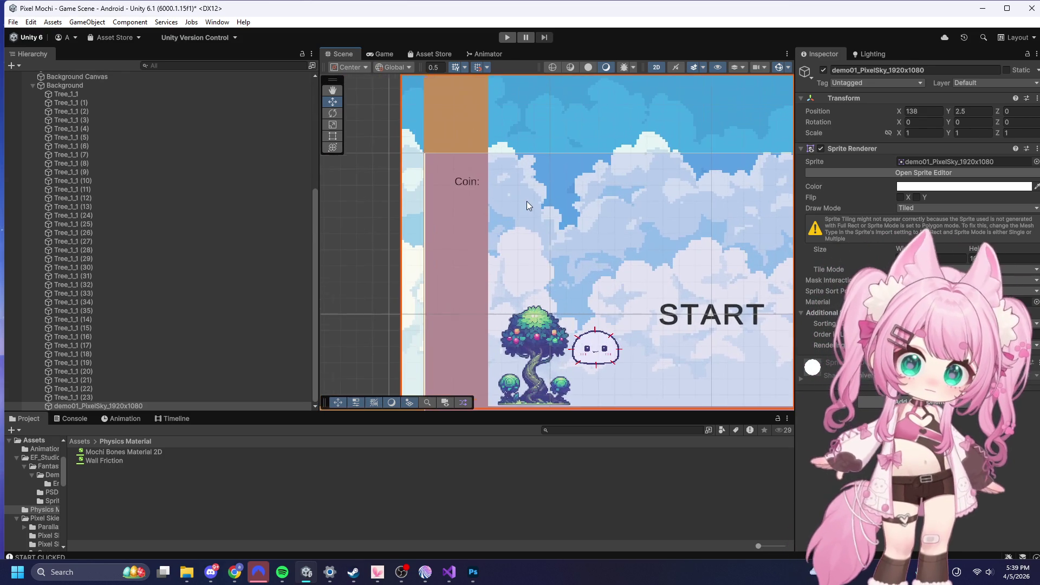
scroll(526, 201, "up", 2)
scroll(583, 203, "up", 1)
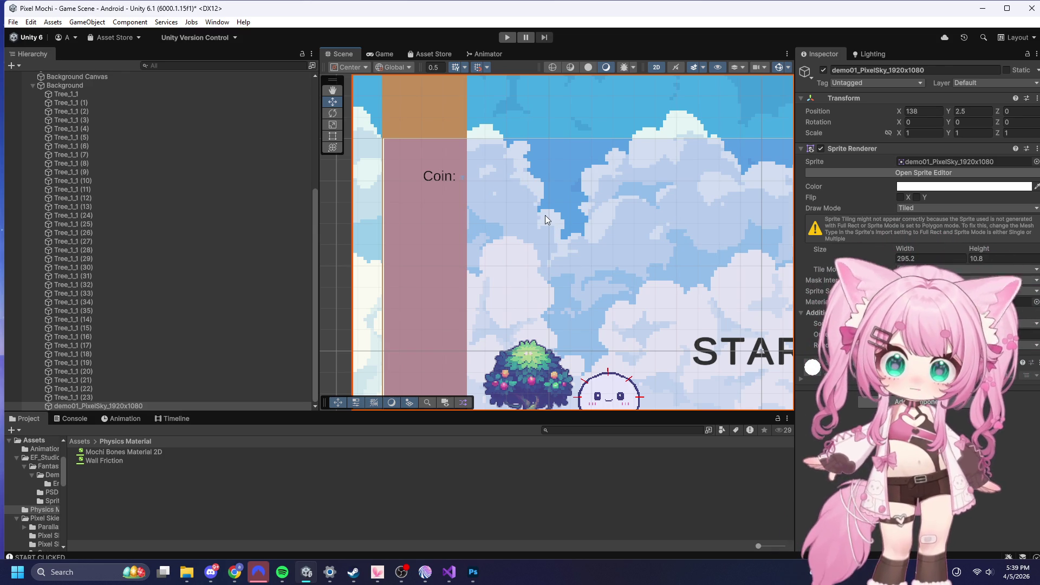
scroll(545, 216, "up", 1)
scroll(545, 215, "up", 1)
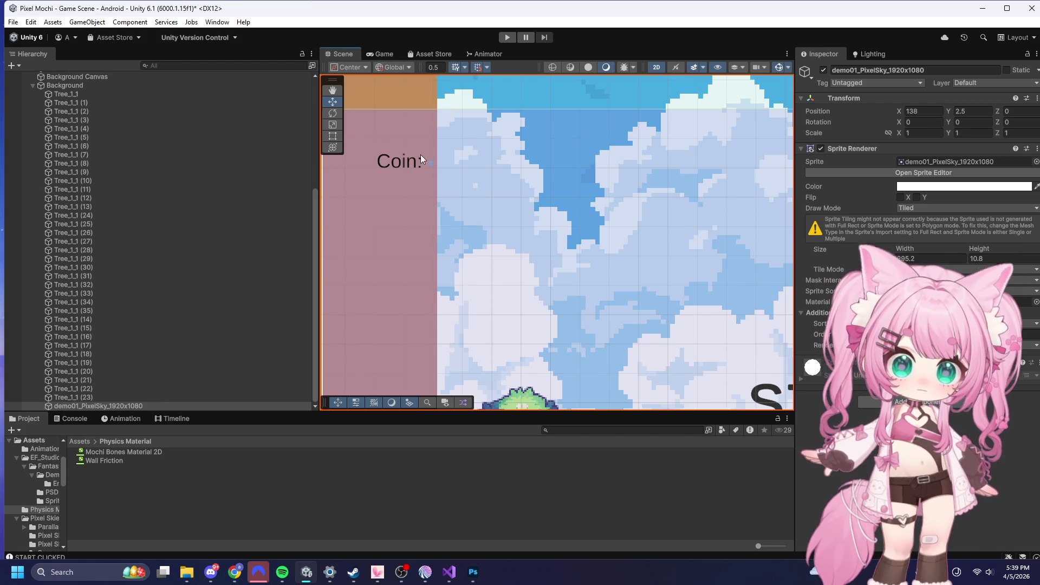
scroll(106, 397, "up", 5)
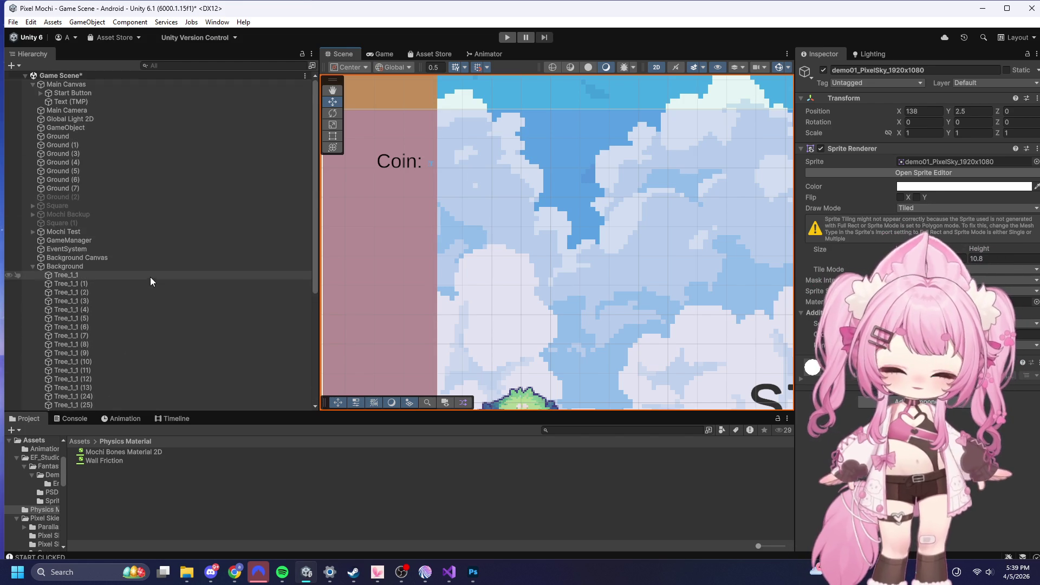
left_click(73, 102)
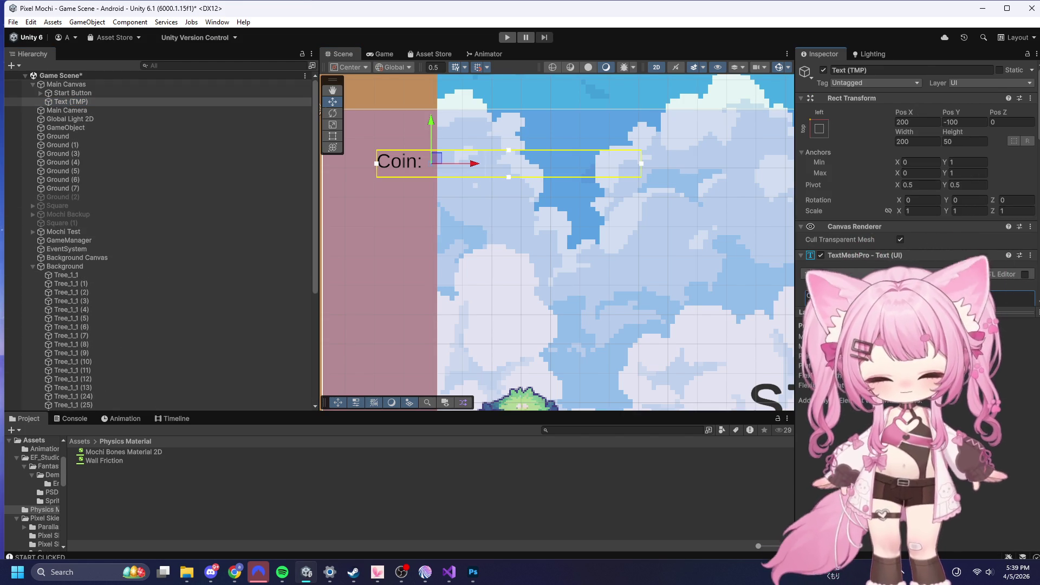
type("000")
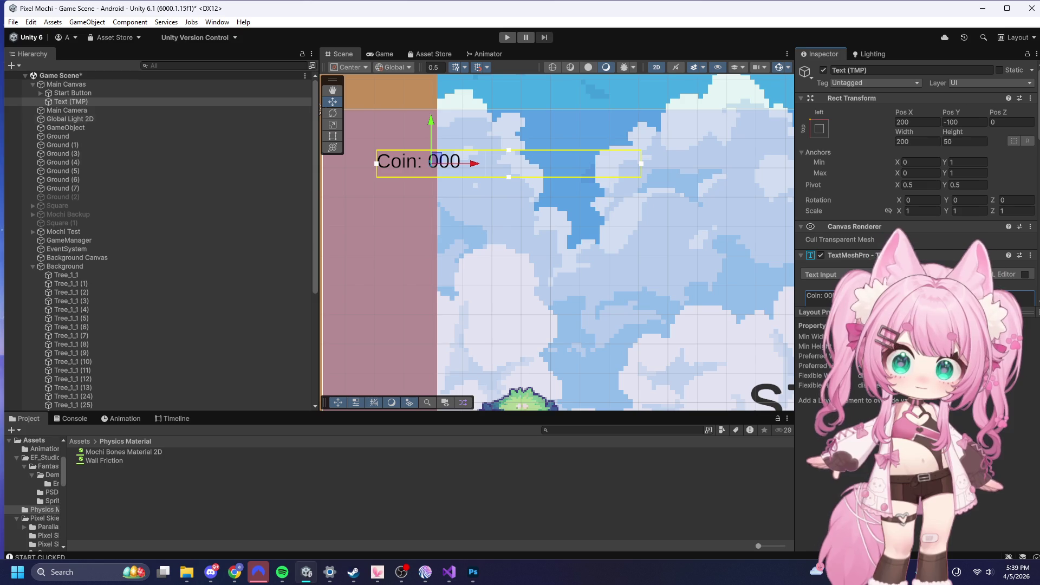
- Move the label above Start Button in Main Canvas and rename it Coin Counter
left_click_drag(63, 101, 62, 89)
left_click(905, 70)
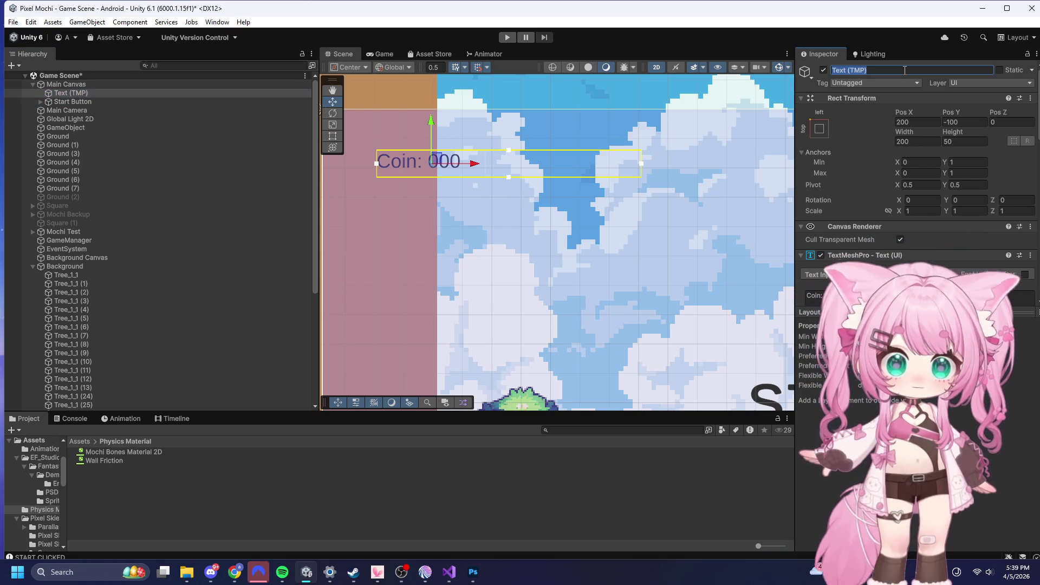
type("Coin Counter")
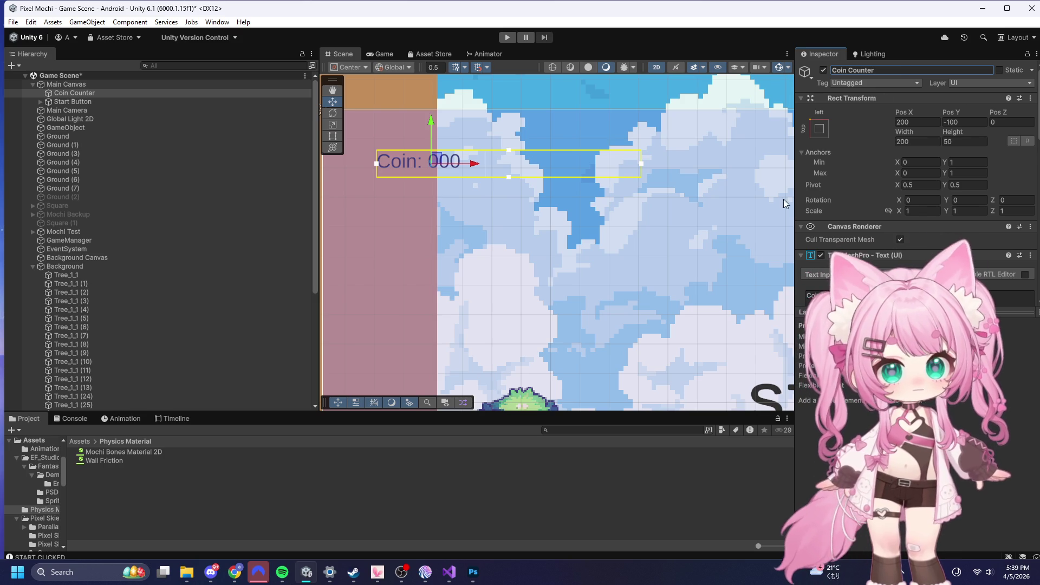
scroll(501, 220, "down", 2)
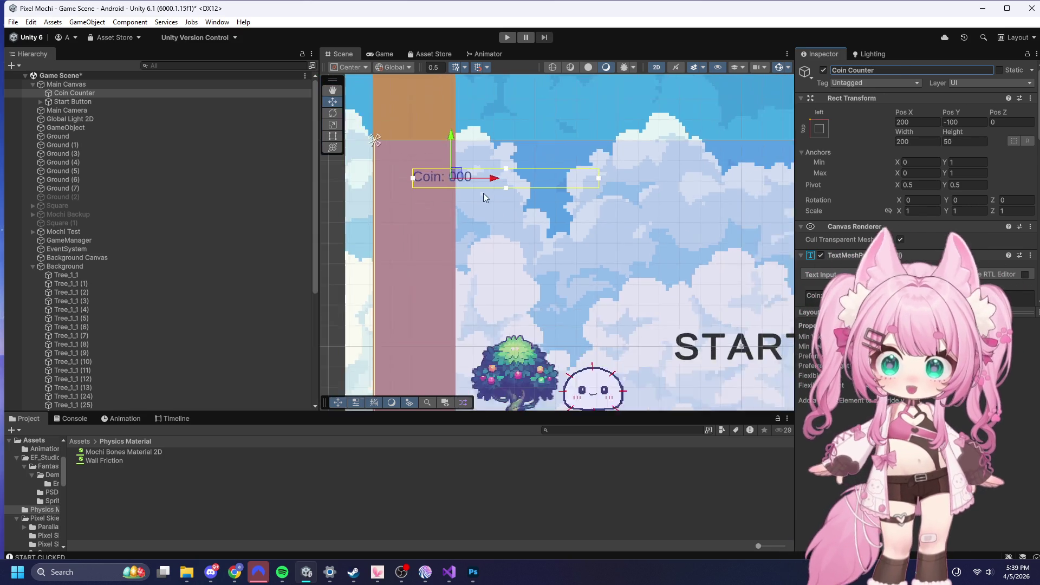
- Deselect Coin Counter and collapse the Background group's list of trees
scroll(483, 196, "down", 3)
scroll(463, 191, "up", 2)
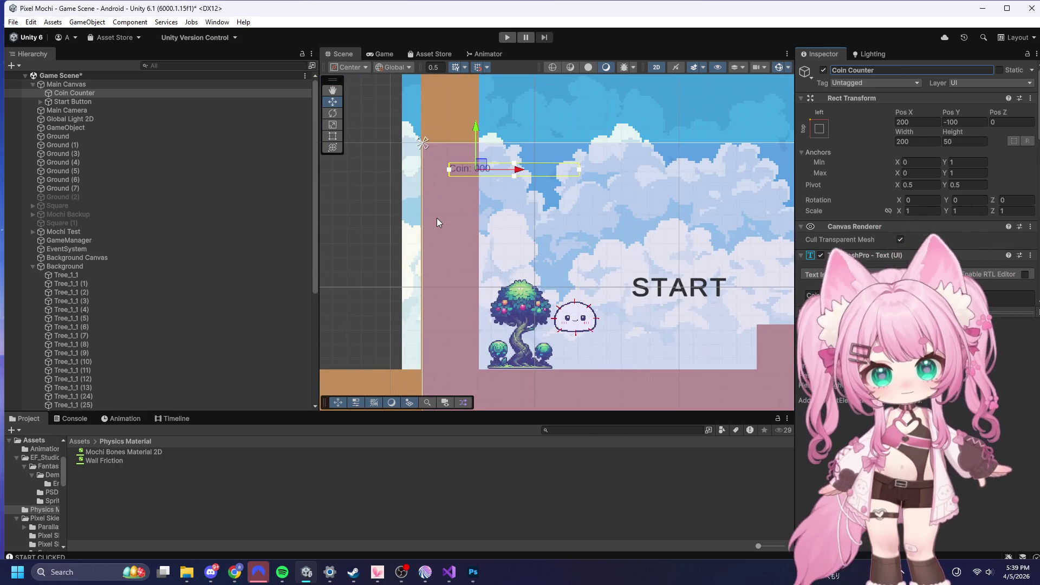
left_click(352, 171)
scroll(480, 180, "up", 4)
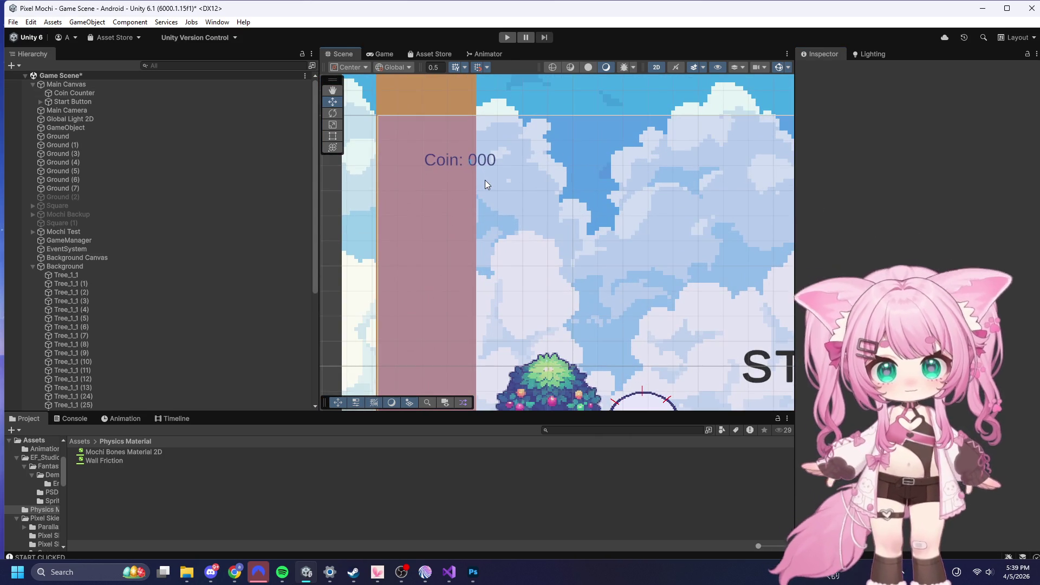
scroll(473, 177, "down", 4)
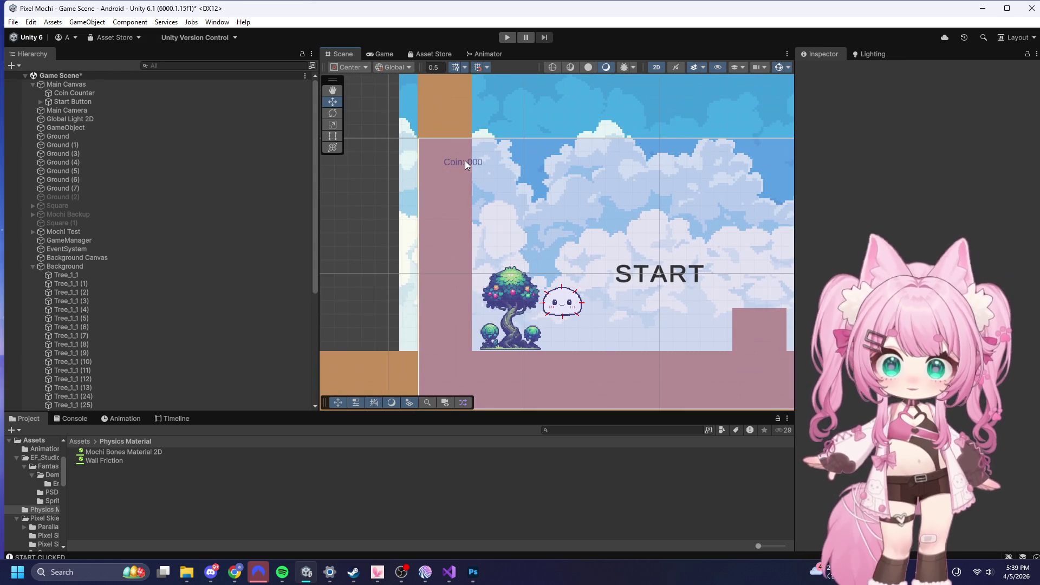
left_click(33, 267)
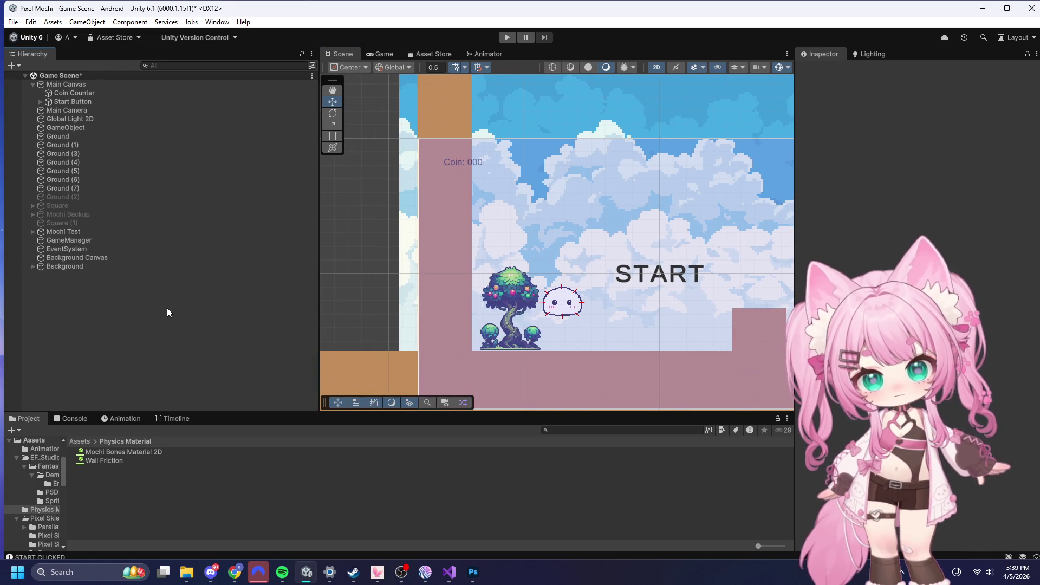
scroll(442, 259, "down", 5)
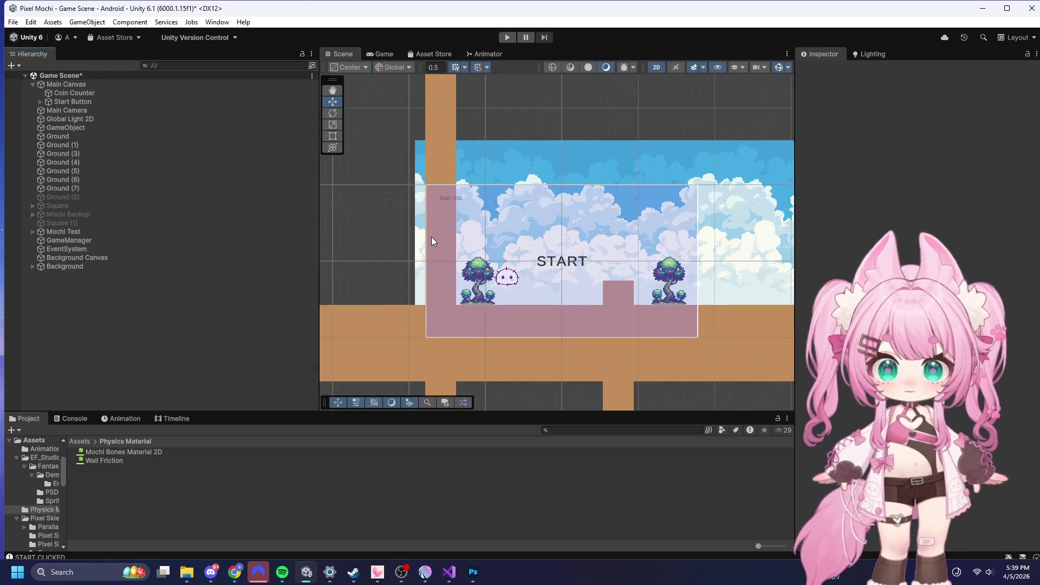
scroll(428, 244, "down", 2)
scroll(417, 245, "down", 2)
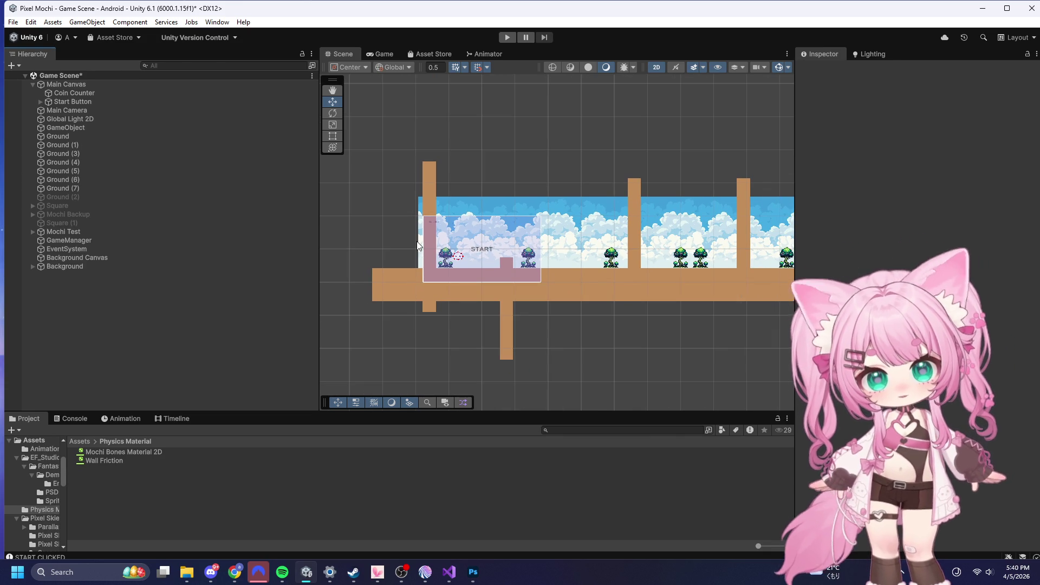
scroll(412, 243, "down", 3)
scroll(596, 251, "up", 6)
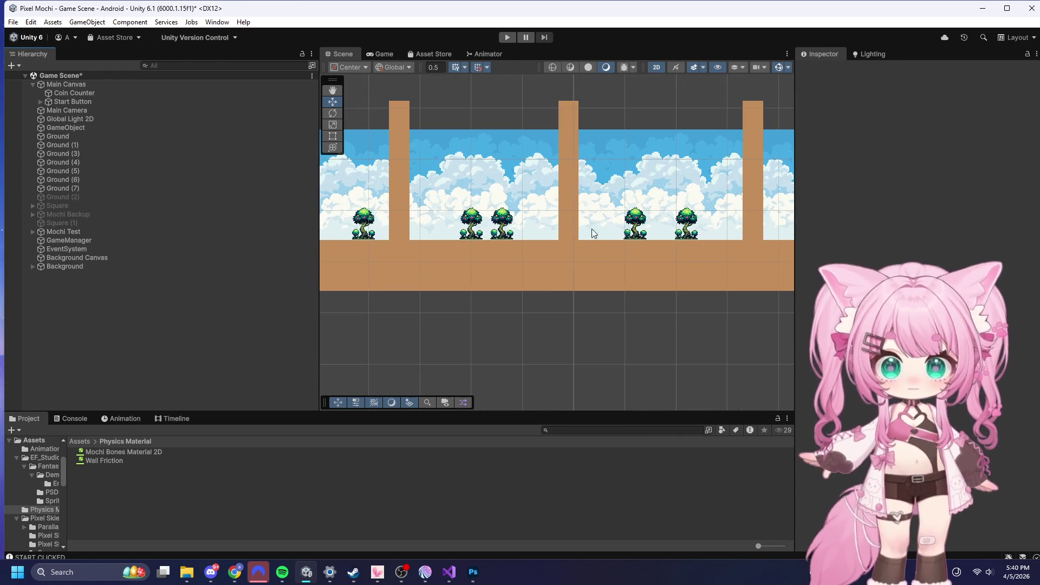
- Lower the pillars Ground (5) and Ground (7) down into the ground
left_click(564, 201)
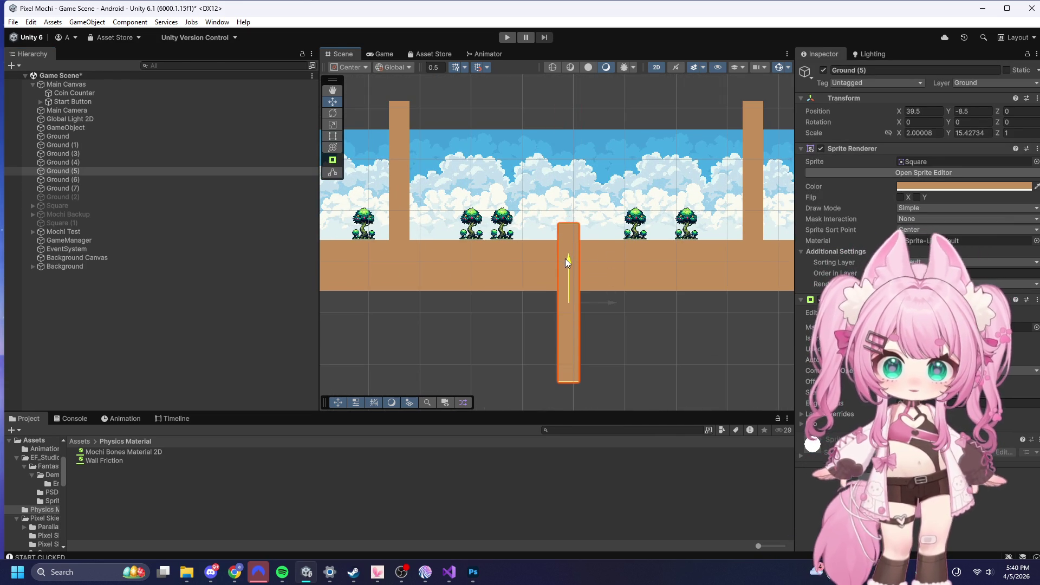
left_click_drag(564, 258, 564, 260)
scroll(424, 157, "down", 5)
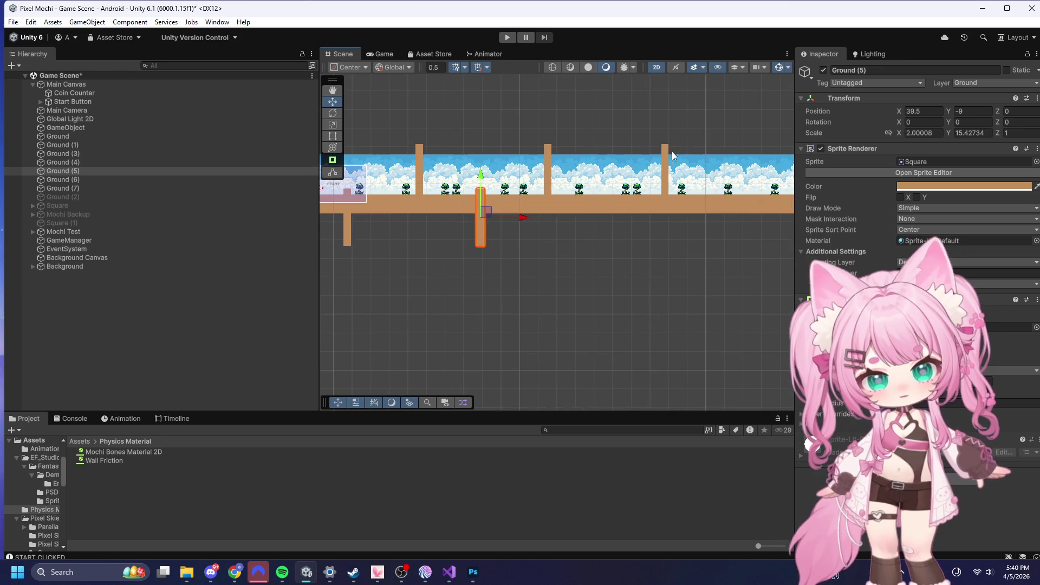
left_click(665, 165)
mouse_move(666, 140)
left_mouse_down()
mouse_move(667, 187)
mouse_move(669, 173)
left_mouse_up()
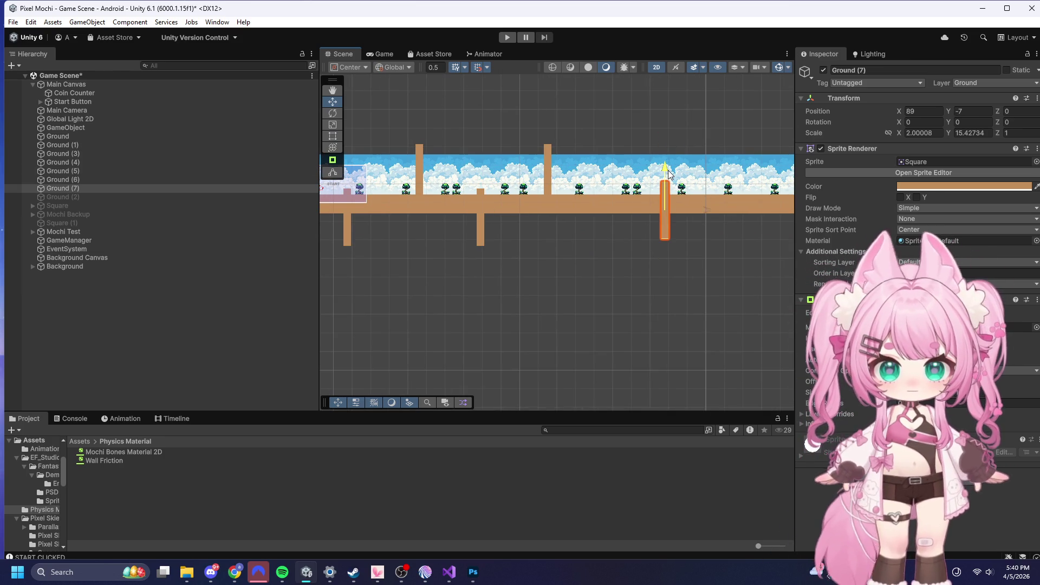
left_click(446, 235)
- Raise the wide Ground (8) block near the end above the ground
scroll(407, 159, "down", 3)
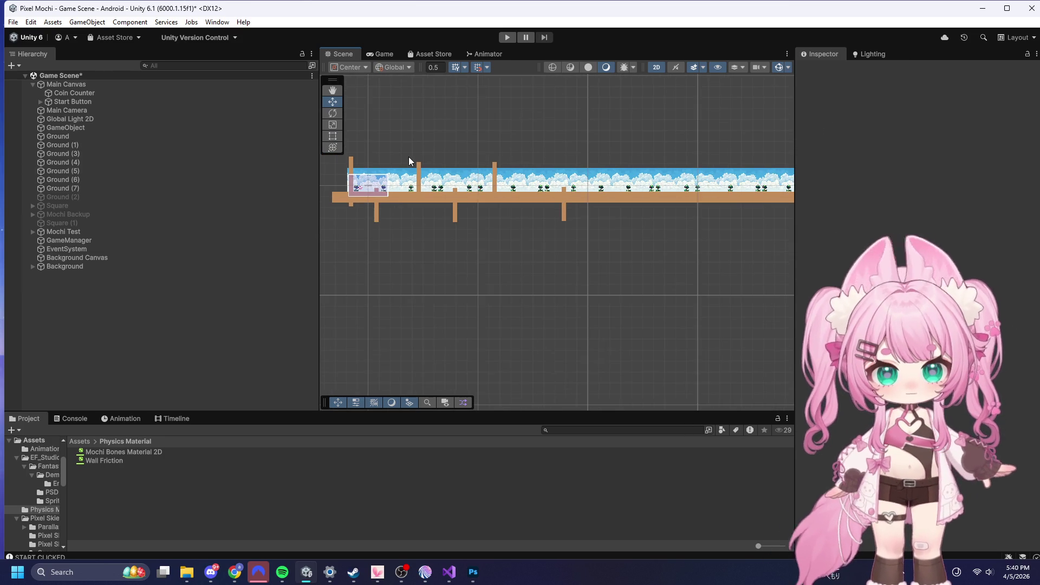
scroll(574, 197, "up", 2)
scroll(412, 203, "up", 4)
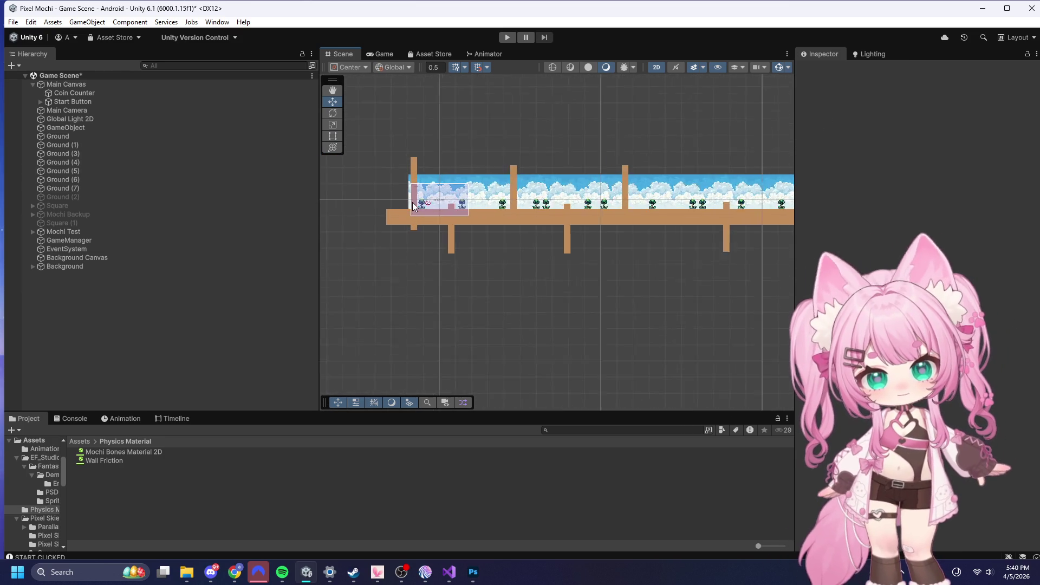
scroll(412, 203, "down", 4)
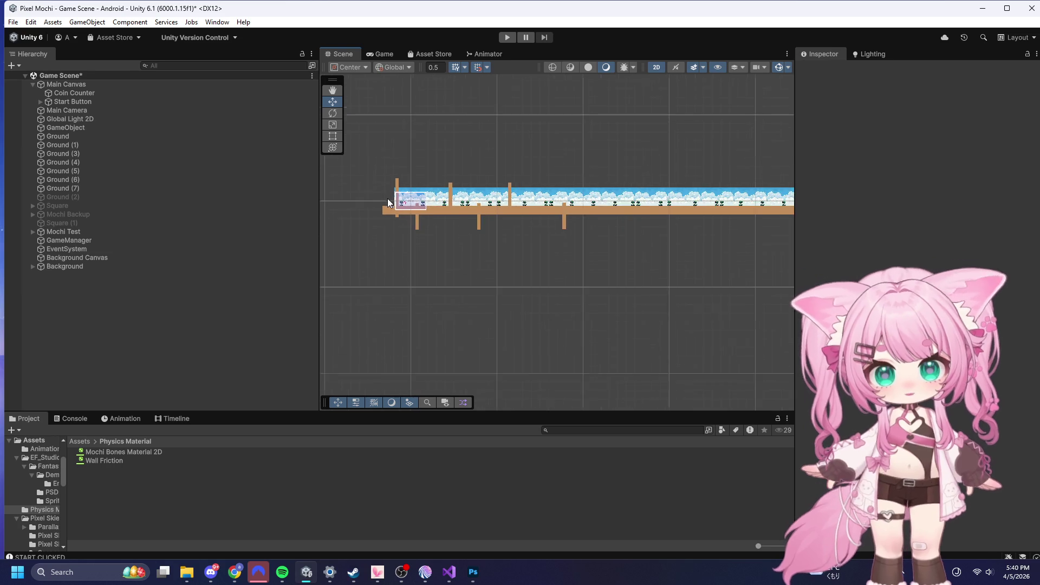
scroll(509, 190, "up", 2)
scroll(541, 213, "up", 5)
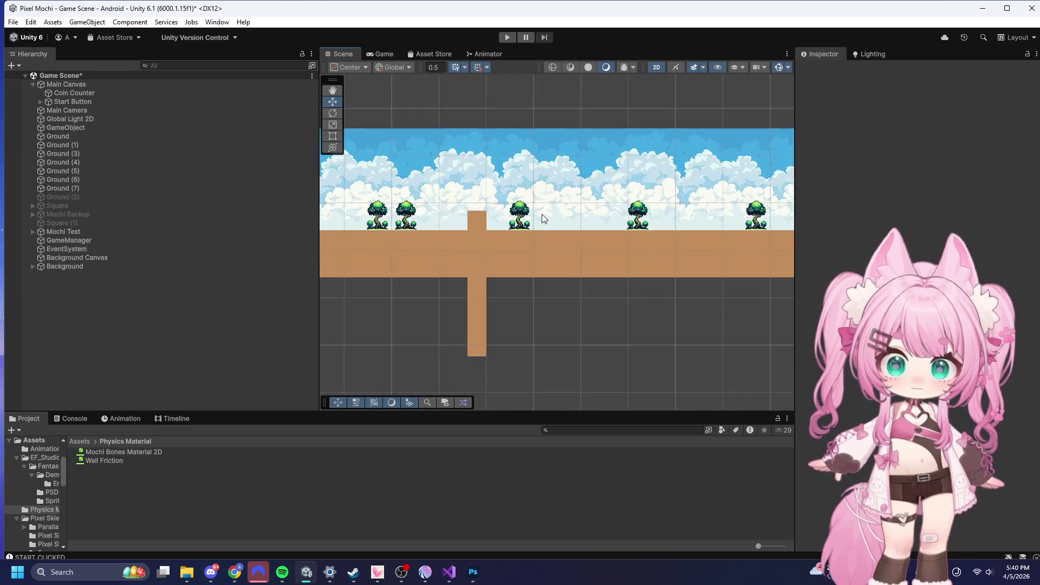
scroll(466, 204, "down", 3)
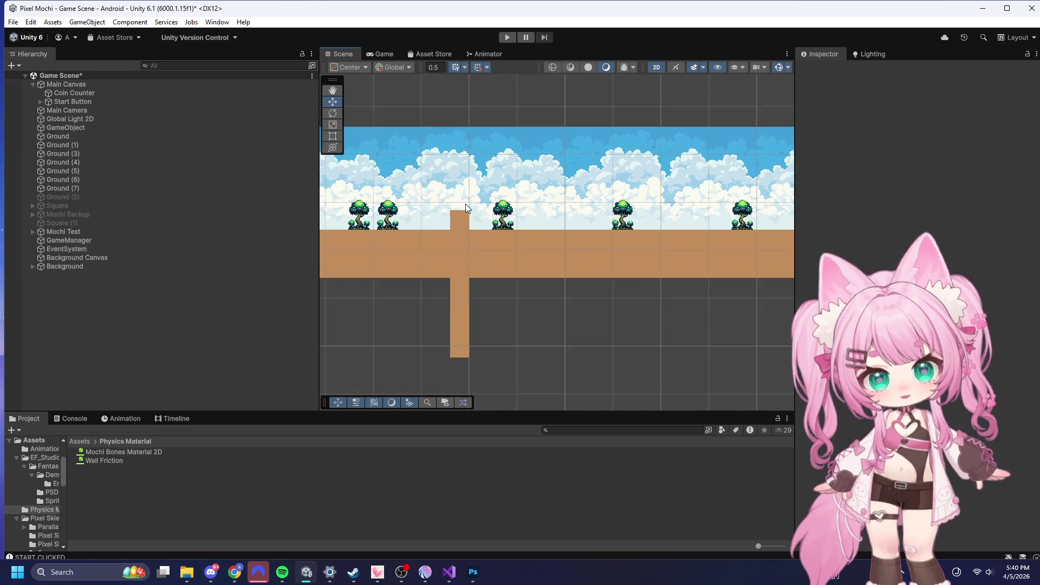
left_click(462, 294)
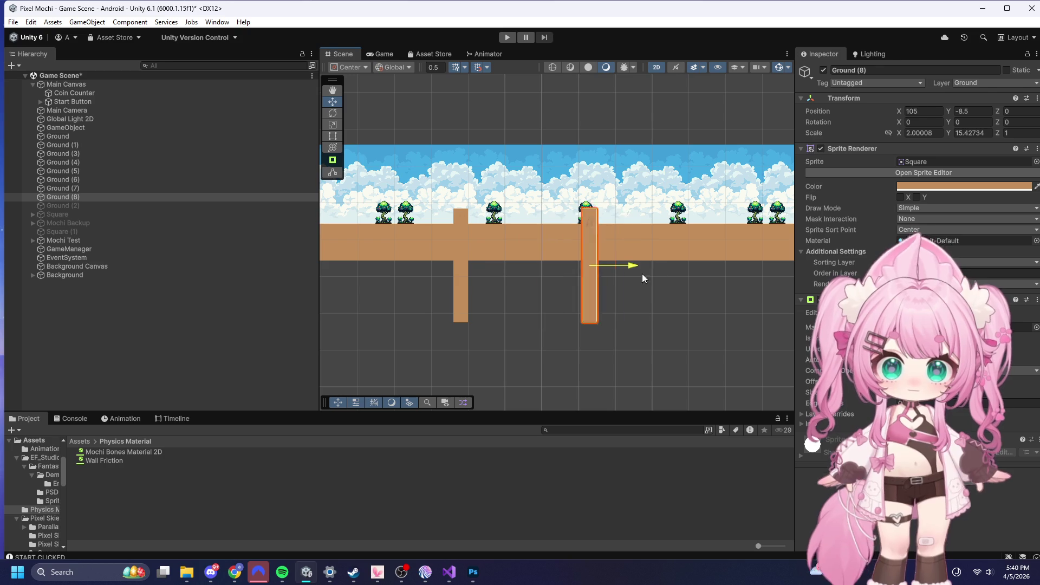
left_click_drag(606, 220, 600, 158)
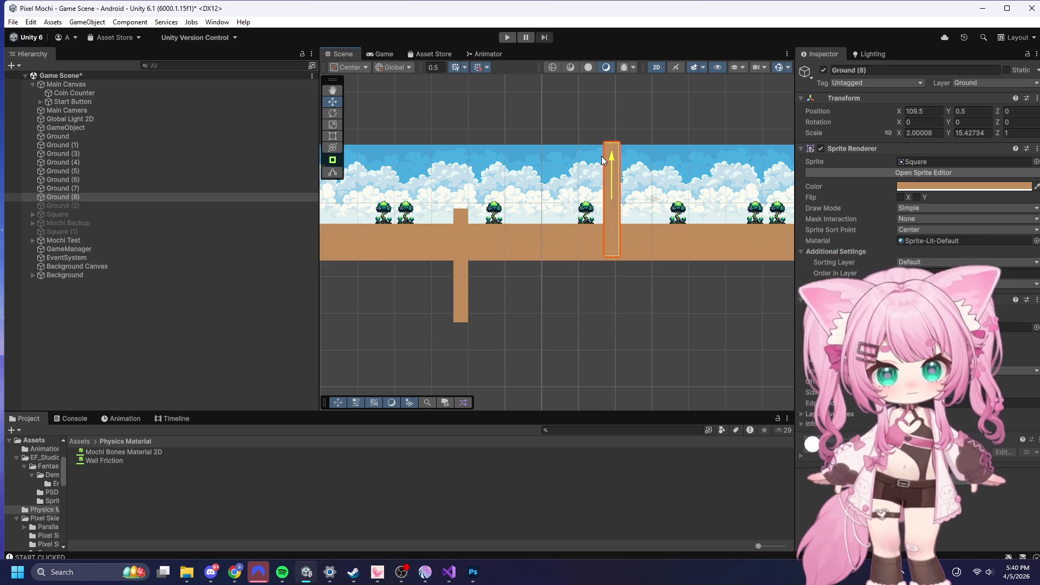
scroll(392, 144, "down", 3)
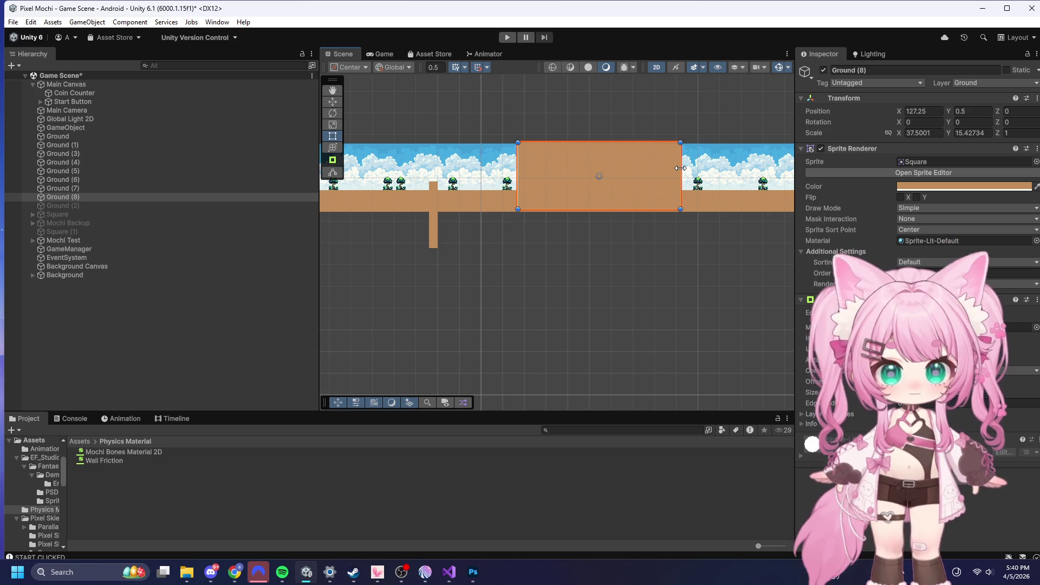
- Stretch the sky background sprite taller so it covers the pillars
left_click(482, 155)
left_click_drag(481, 144, 483, 88)
scroll(613, 198, "down", 3)
left_click_drag(526, 137, 527, 105)
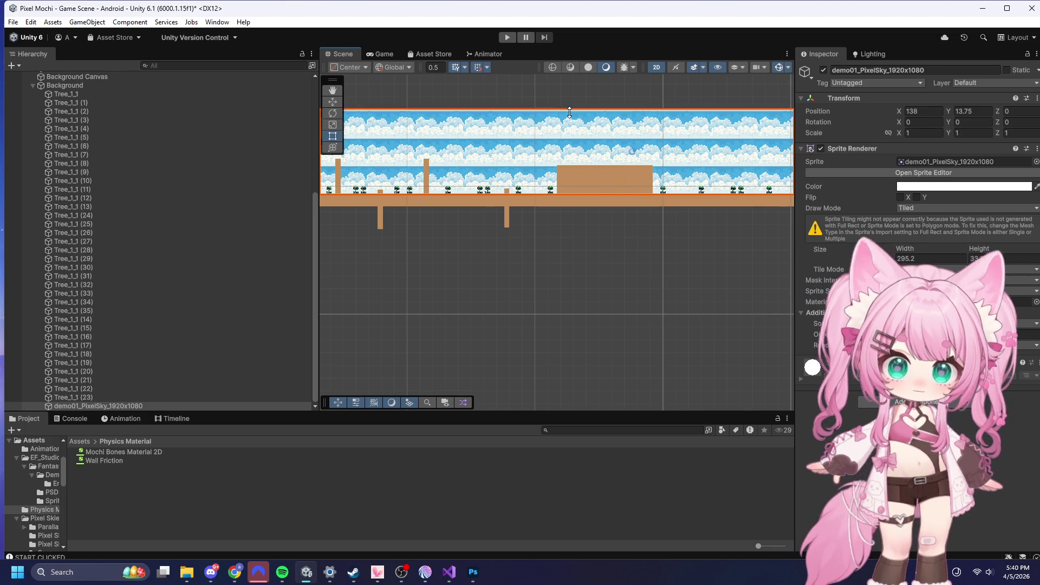
- Enter Play mode and start the game from the START screen
scroll(437, 213, "up", 5)
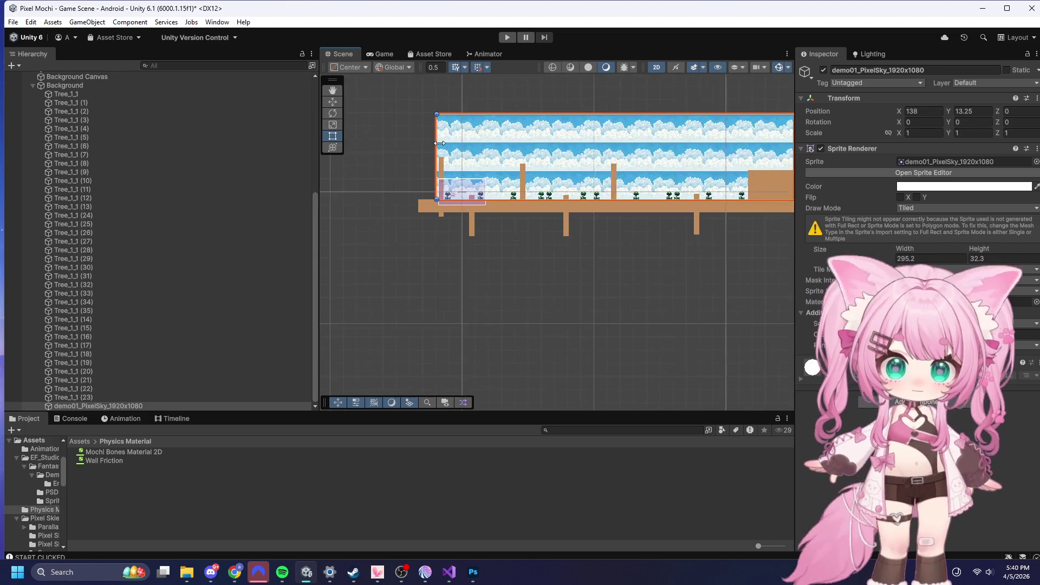
scroll(440, 168, "up", 4)
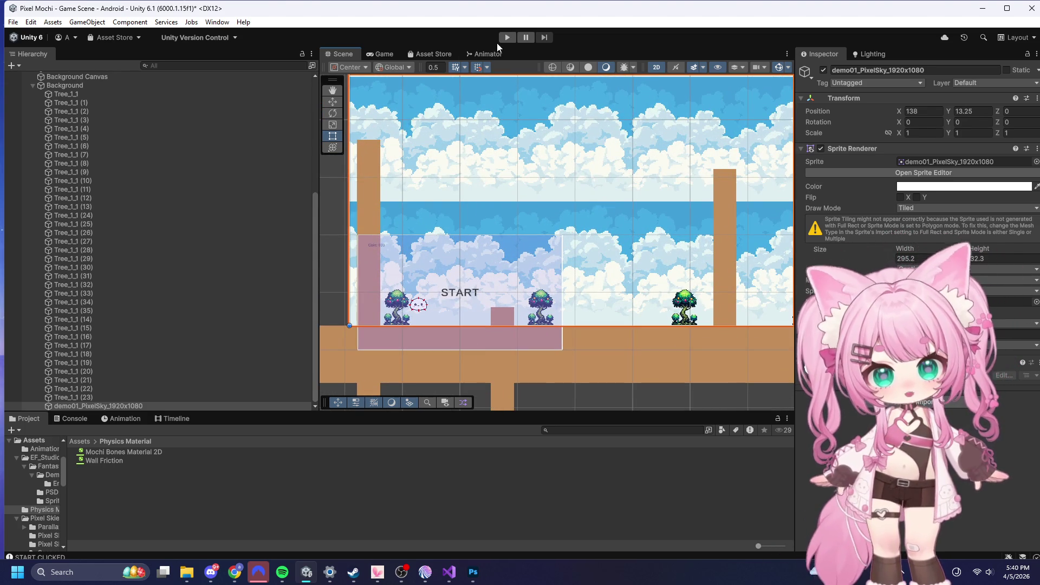
left_click(508, 38)
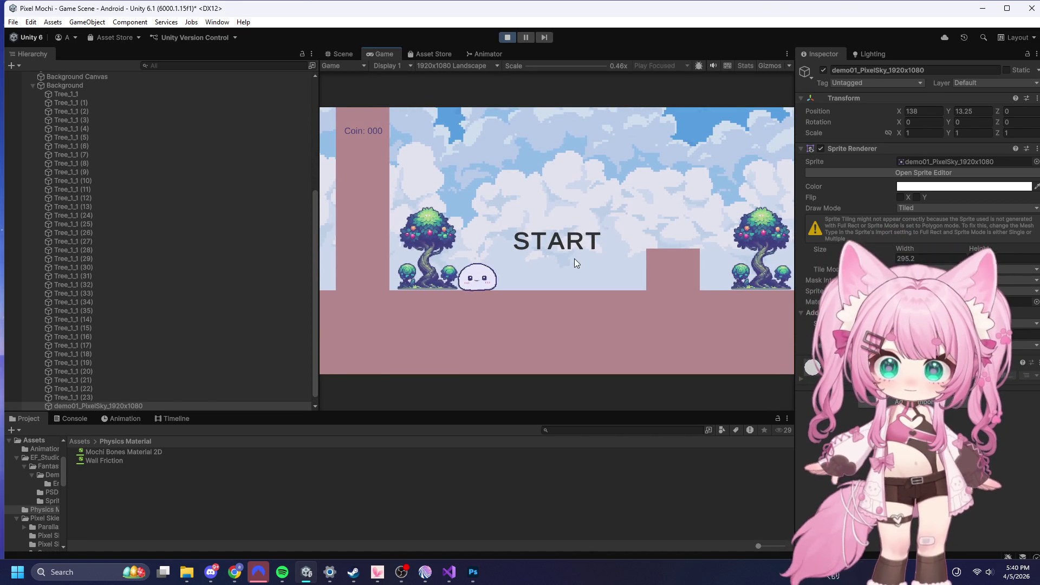
left_click(512, 194)
- Steer the mochi over the blocks, up the tall wall and along the sky's edge
key("space")
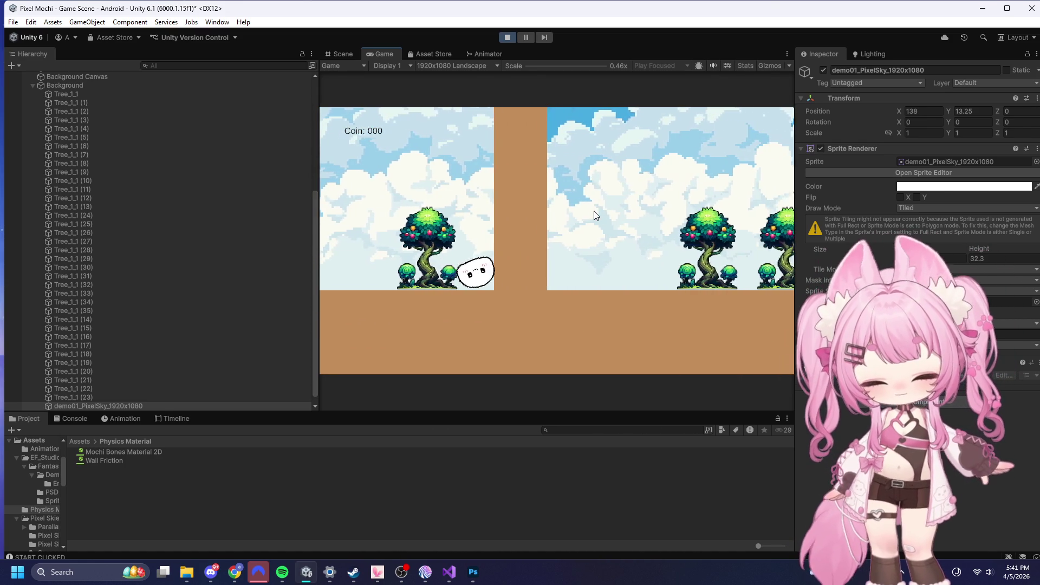
key("space")
key("space")
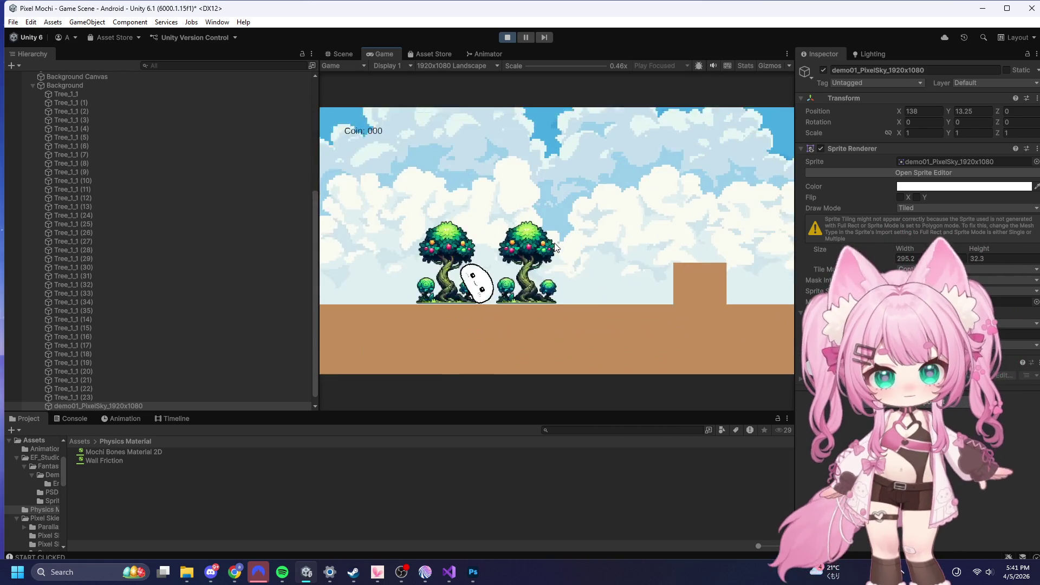
key("space")
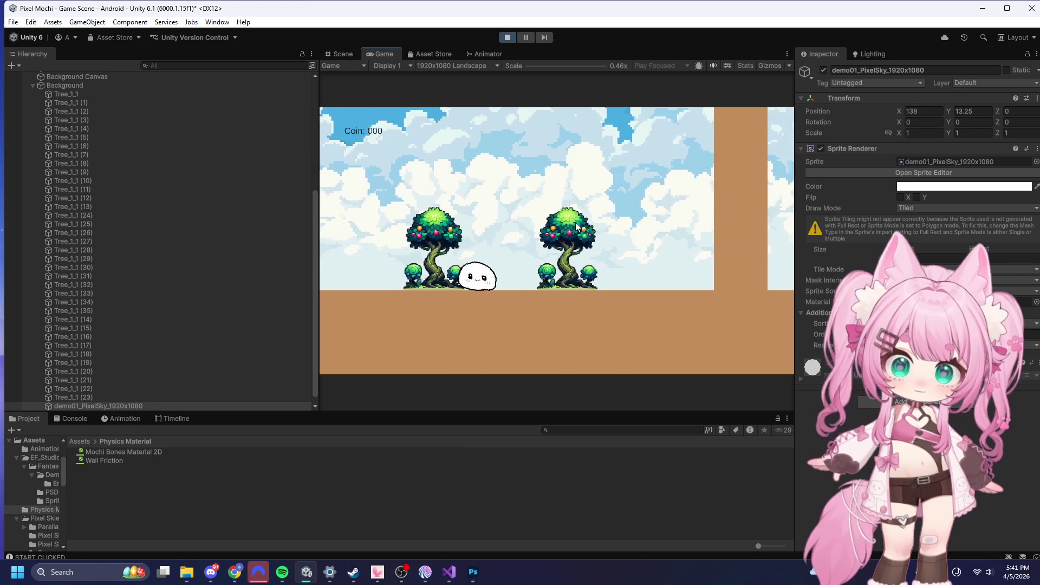
key("space")
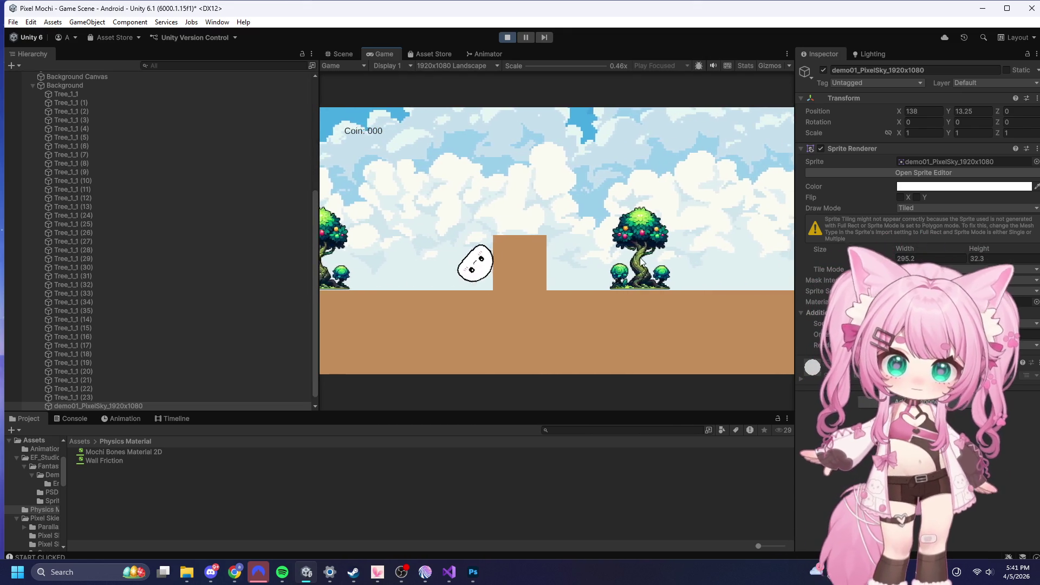
key("space")
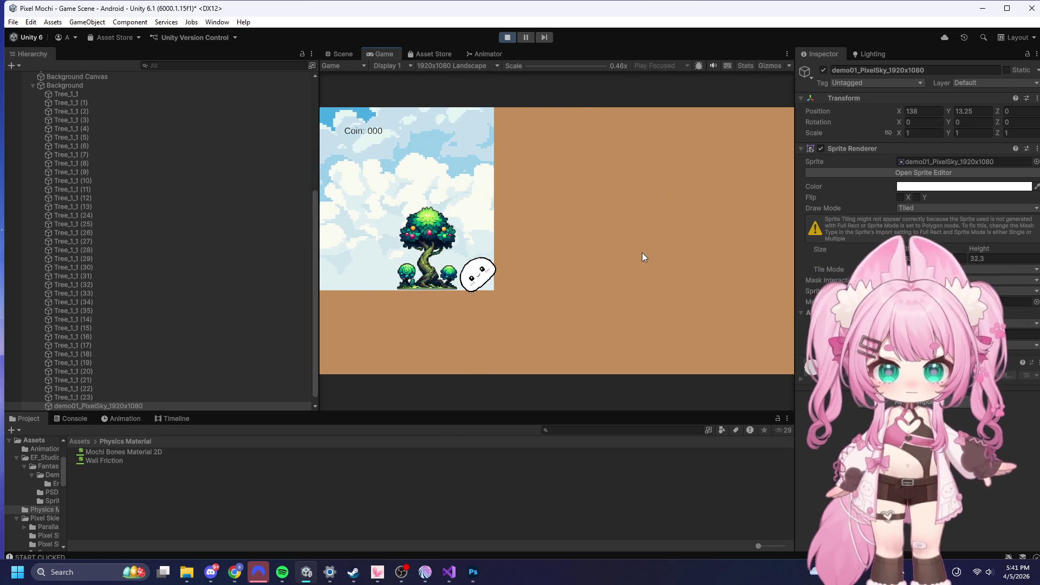
key("space")
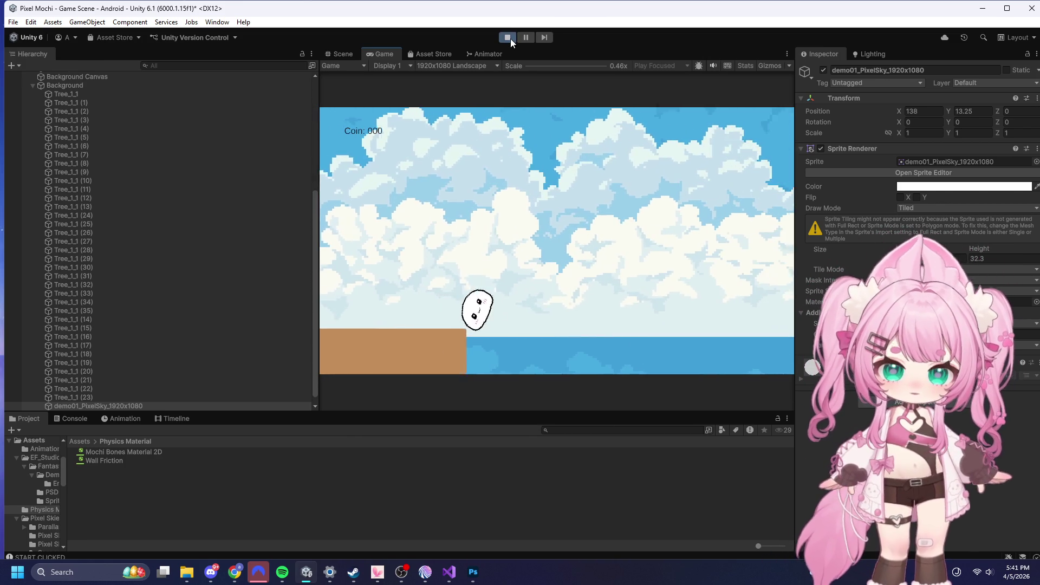
- Restart the playtest and begin playing again from the START screen
left_click(507, 37)
left_click(508, 37)
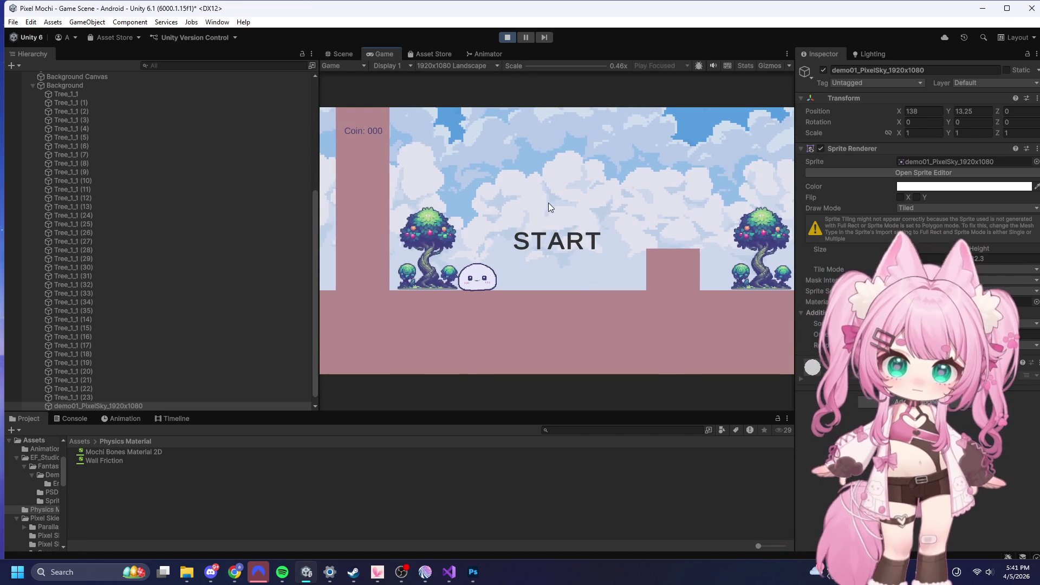
left_click(548, 201)
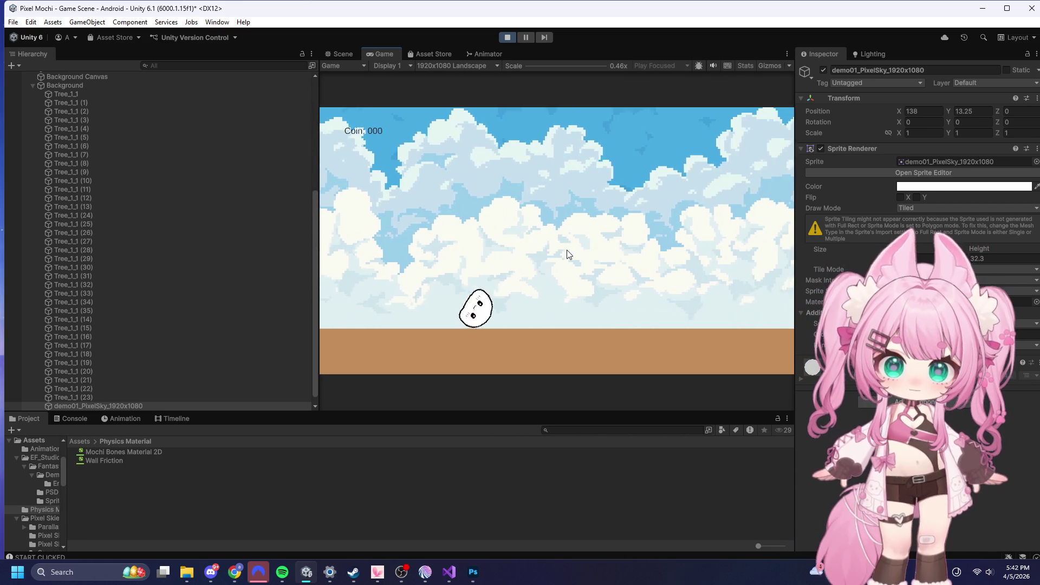
- Exit Play mode and lower Ground (8) to floor level at Y -5.740623
left_click(508, 36)
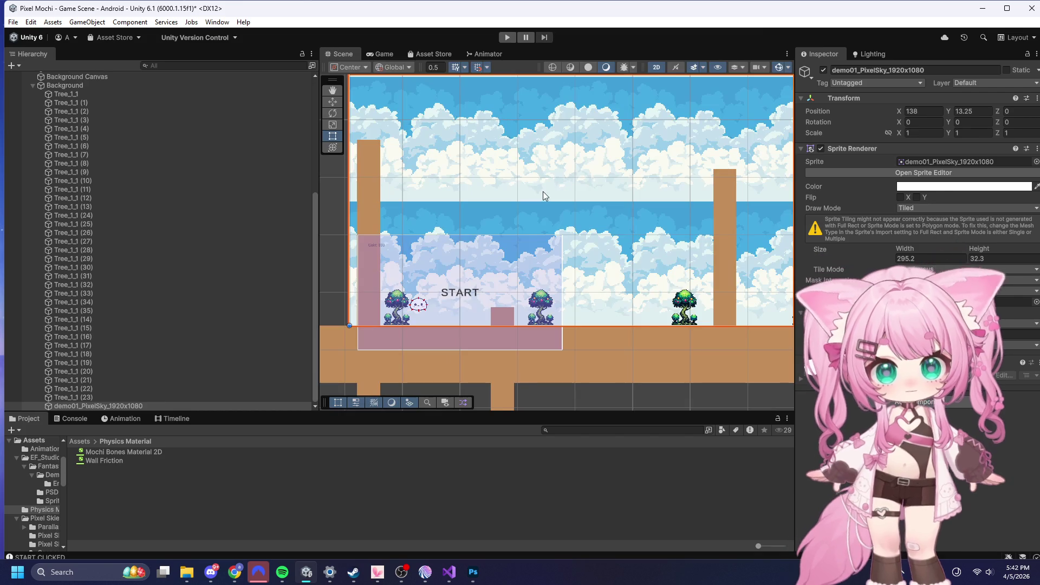
scroll(525, 224, "down", 2)
scroll(659, 154, "down", 1)
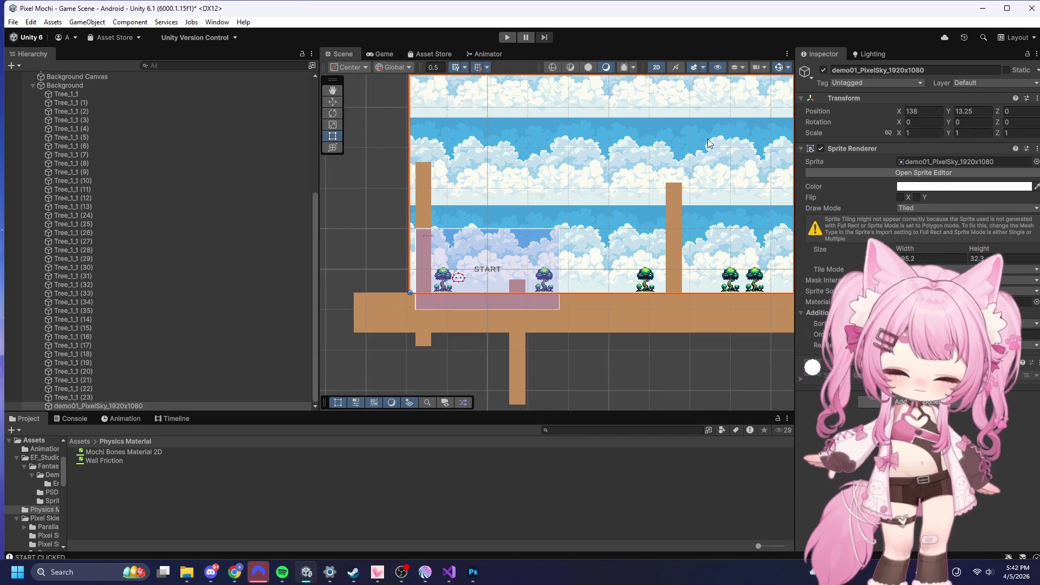
scroll(515, 144, "down", 5)
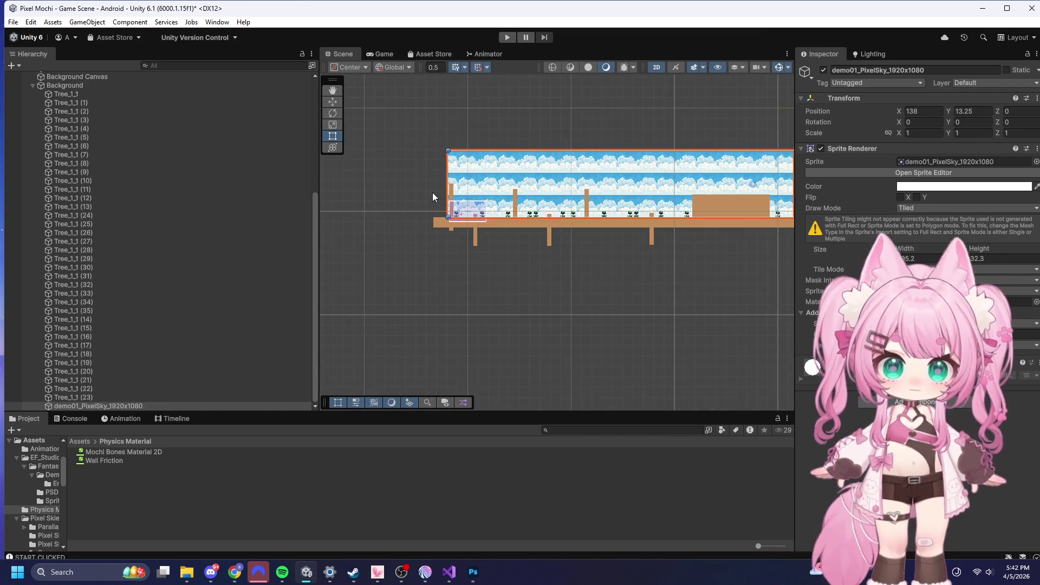
scroll(771, 200, "up", 10)
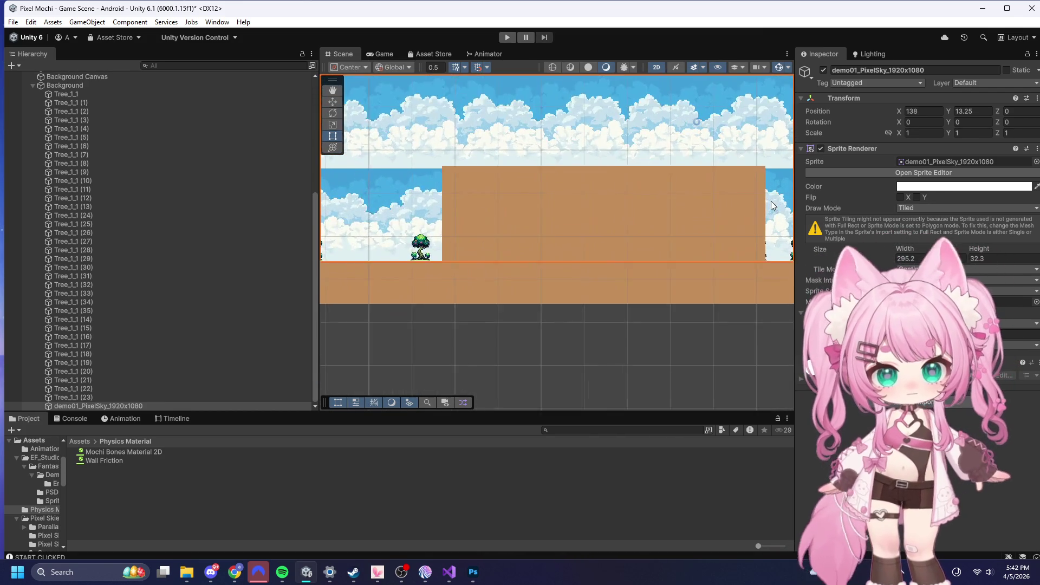
left_click(579, 208)
mouse_move(571, 180)
left_mouse_down()
mouse_move(576, 256)
mouse_move(574, 245)
mouse_move(557, 247)
mouse_move(567, 251)
left_mouse_up()
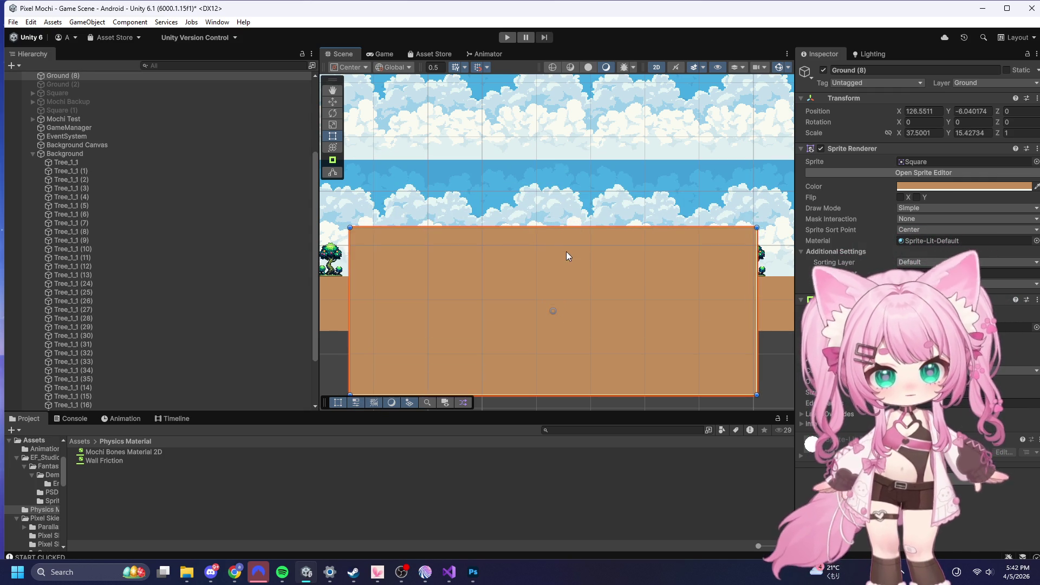
- Enter Play mode again to test the level
scroll(569, 200, "down", 5)
scroll(598, 190, "down", 4)
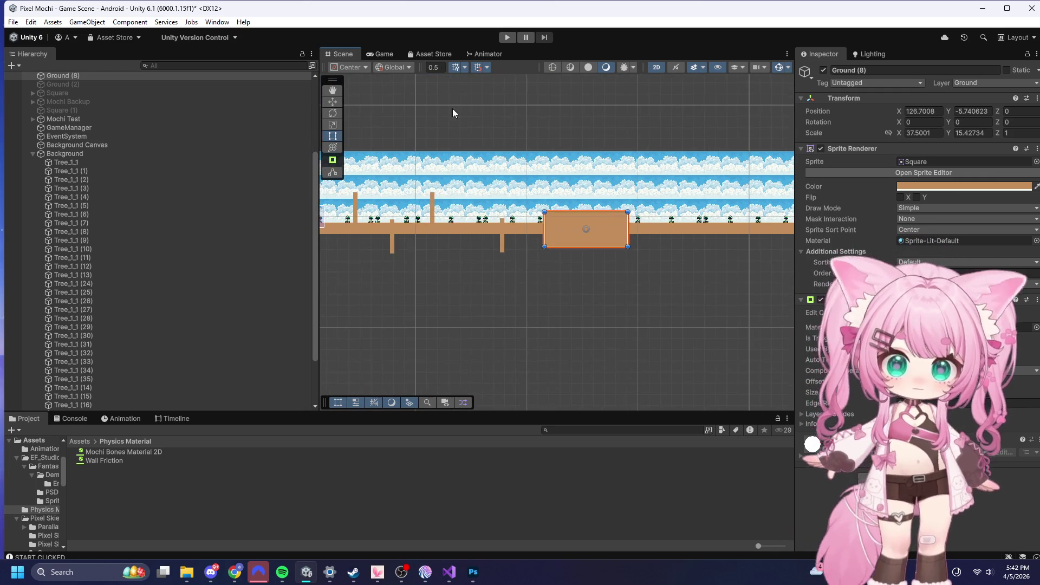
left_click(504, 39)
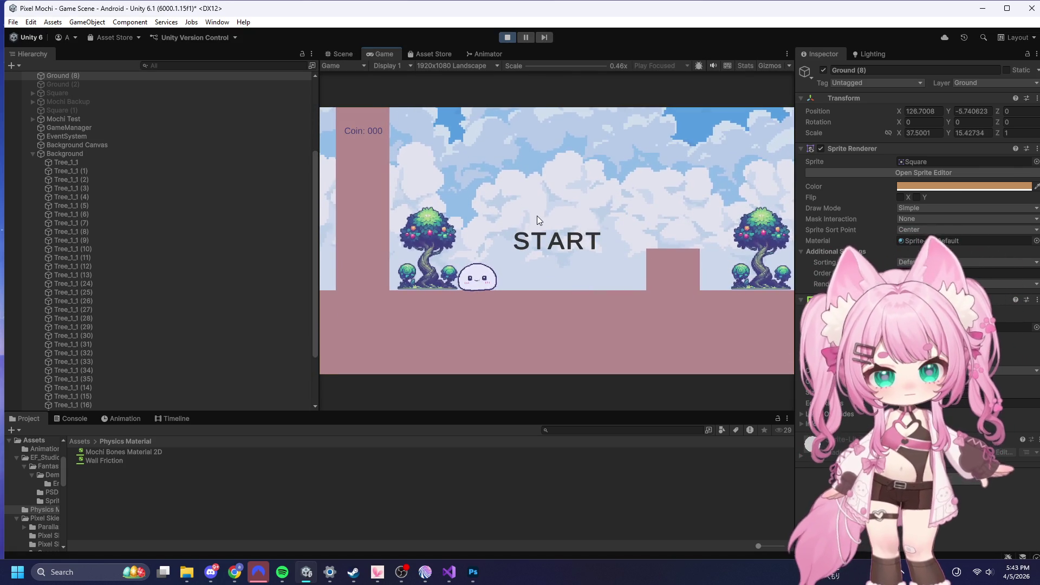
- Start from the START screen, play through the level, then exit Play mode
left_click(538, 216)
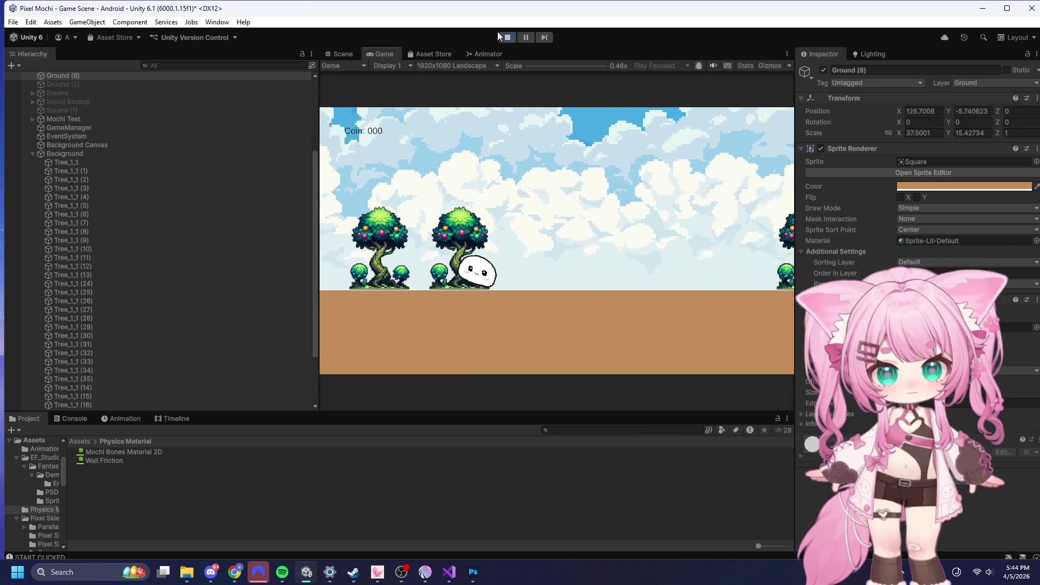
left_click(507, 36)
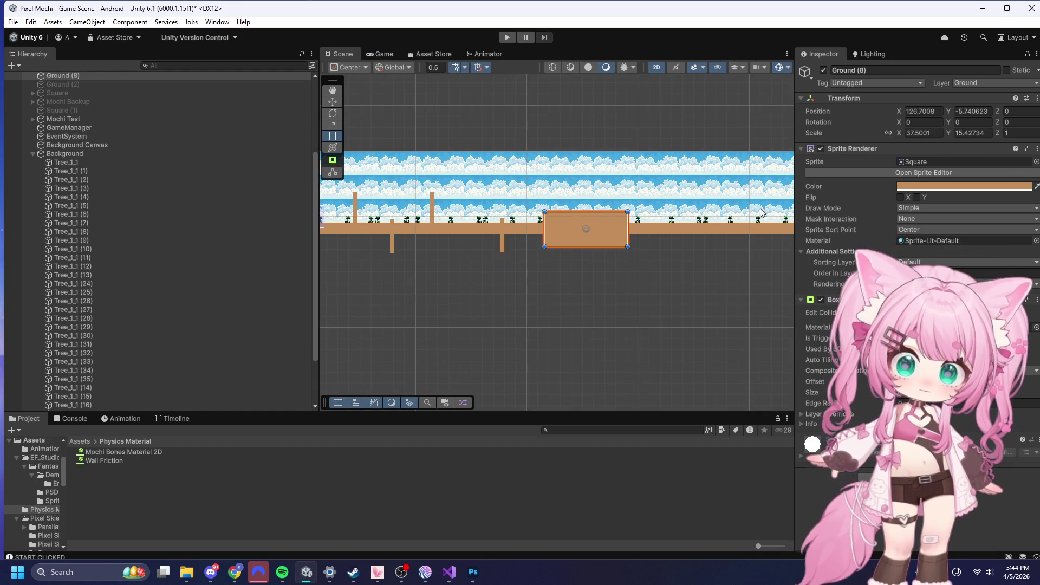
- Zoom the Scene view in on the START area of the level
scroll(362, 204, "up", 5)
scroll(462, 201, "up", 4)
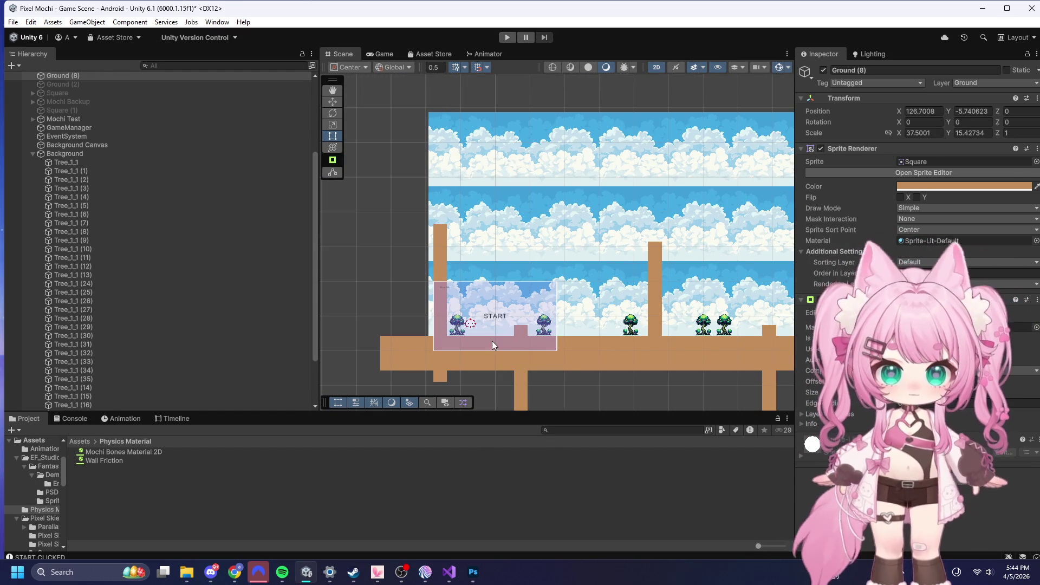
scroll(492, 340, "up", 10)
scroll(547, 222, "down", 5)
scroll(590, 200, "up", 5)
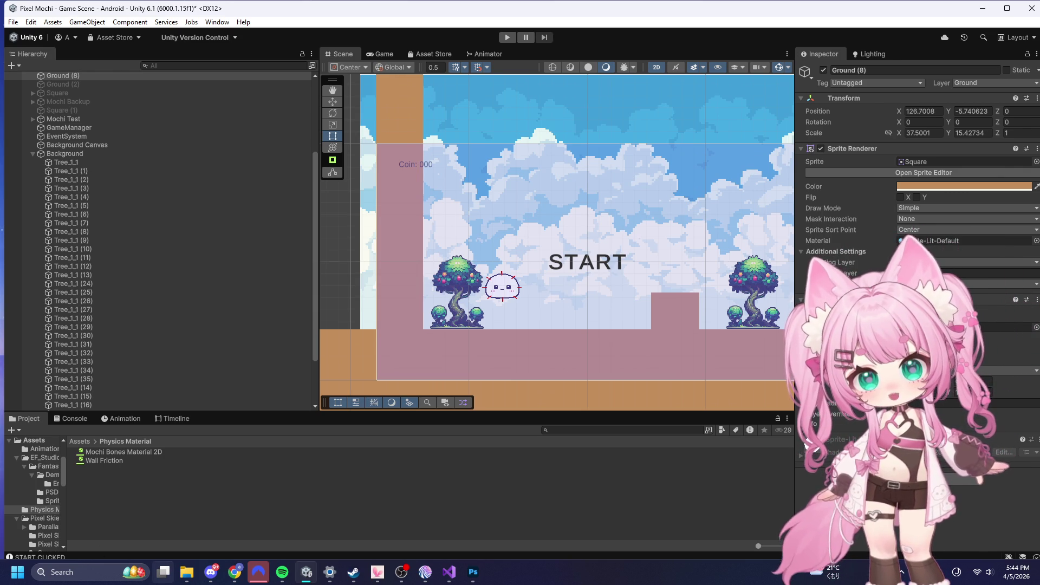
- Delete Background Canvas, keeping Background and moving it above EventSystem
left_click(33, 153)
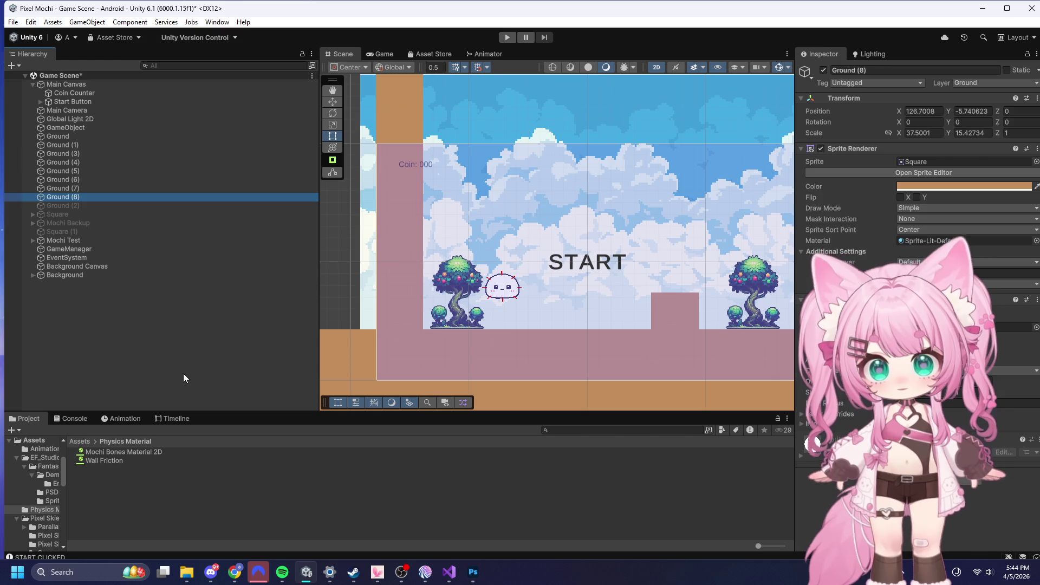
left_click(159, 344)
left_click(66, 276)
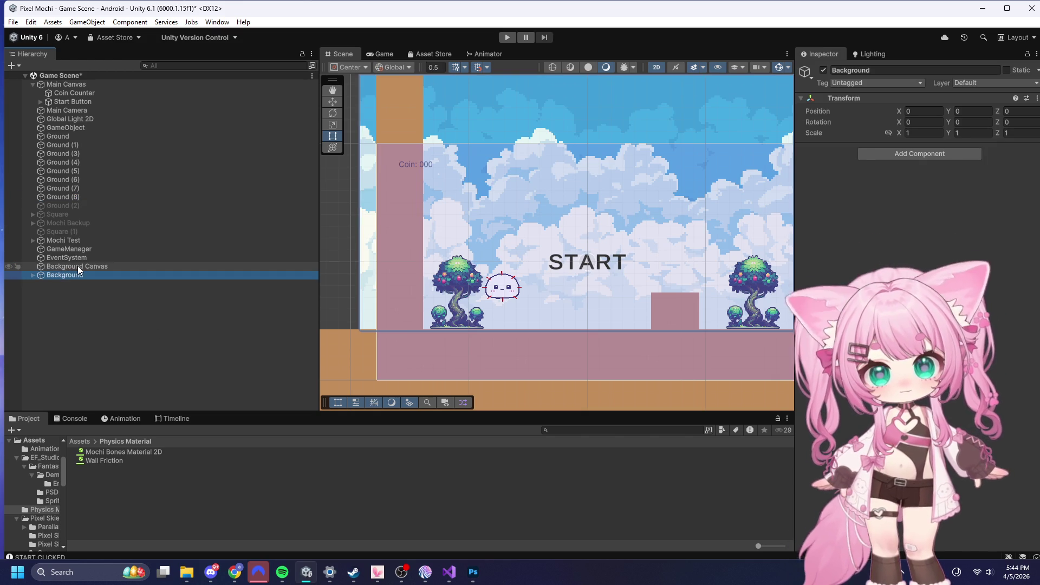
left_click(62, 267)
left_click(63, 275)
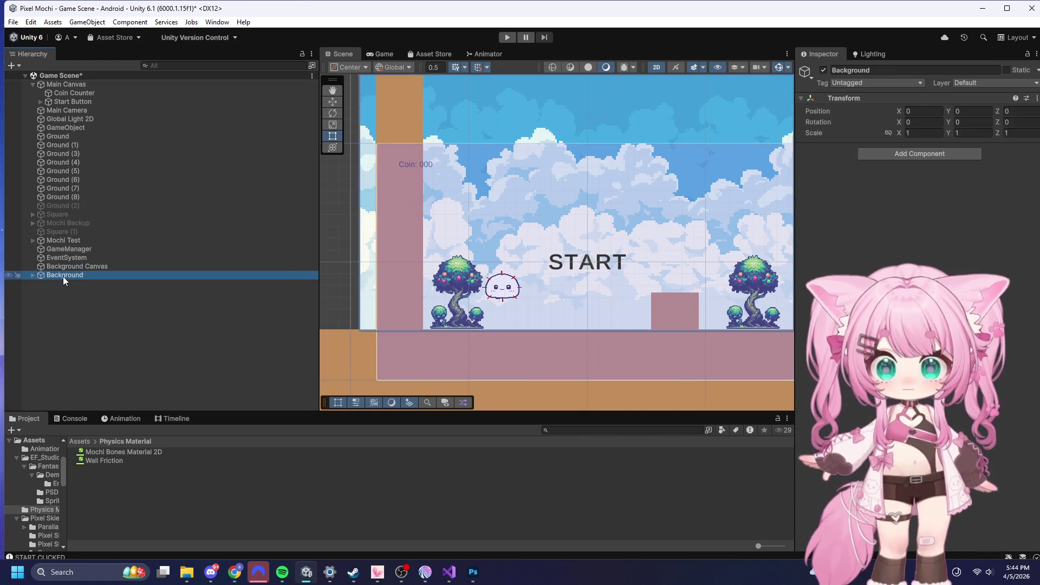
key("Delete")
key("ctrl+z")
left_click(89, 264)
key("Delete")
left_click_drag(78, 267, 73, 254)
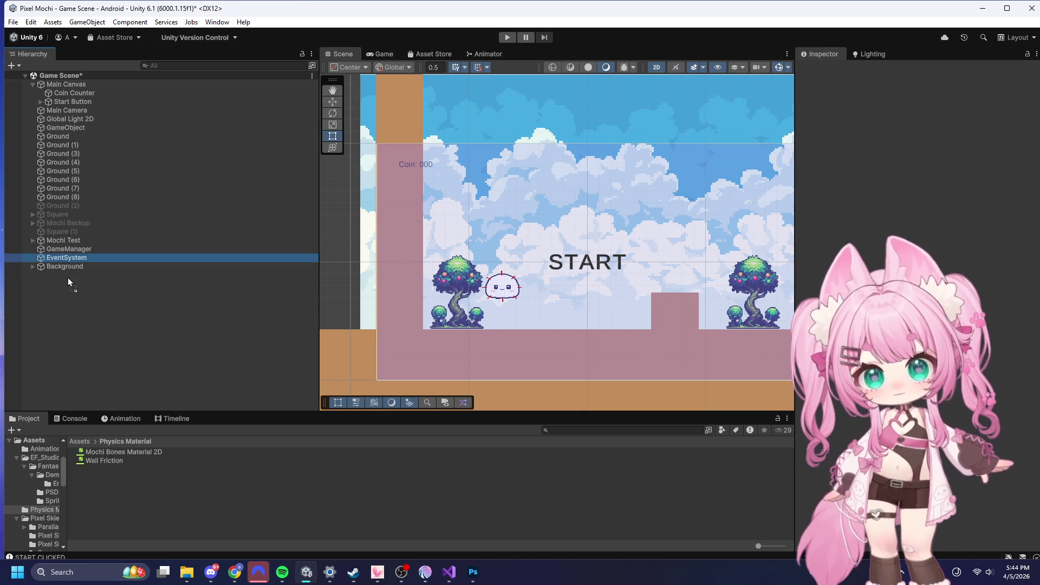
key("Down")
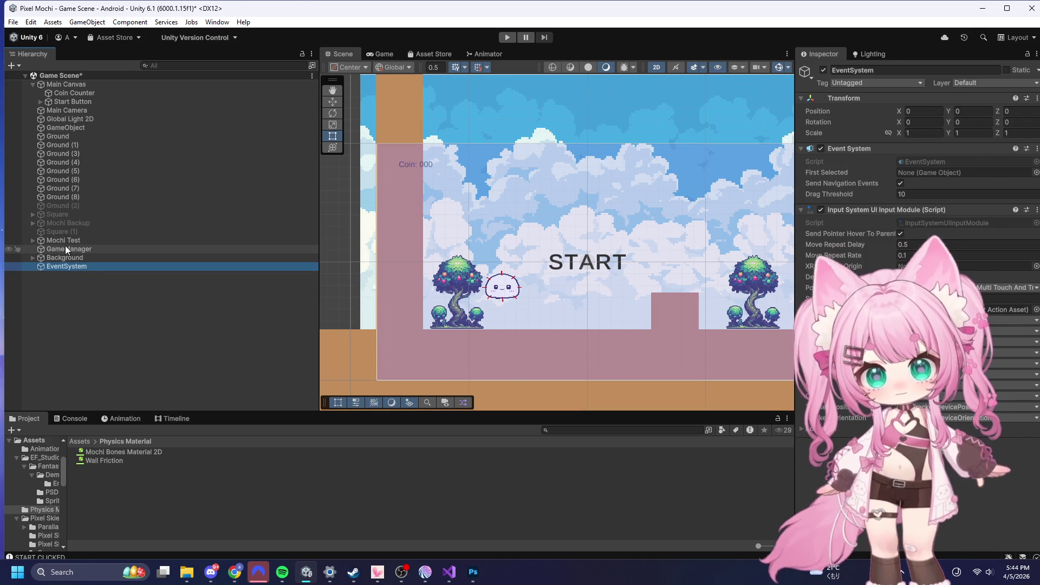
- Create an empty object named '------------ Managers ----------------' as a separator
right_click(60, 310)
left_click(99, 408)
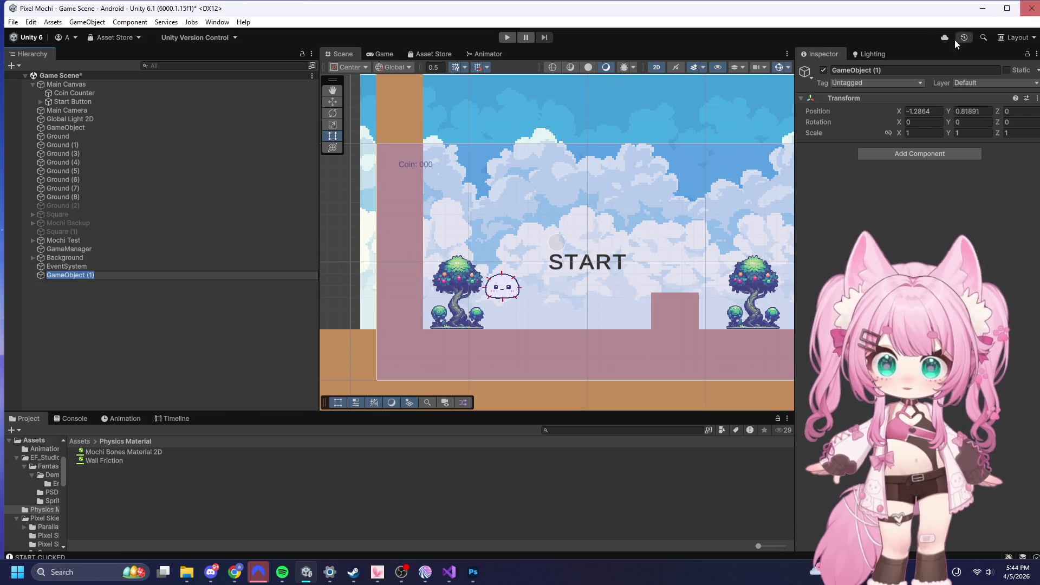
left_click(924, 73)
key("BackSpace")
type("---------------------------- Managers")
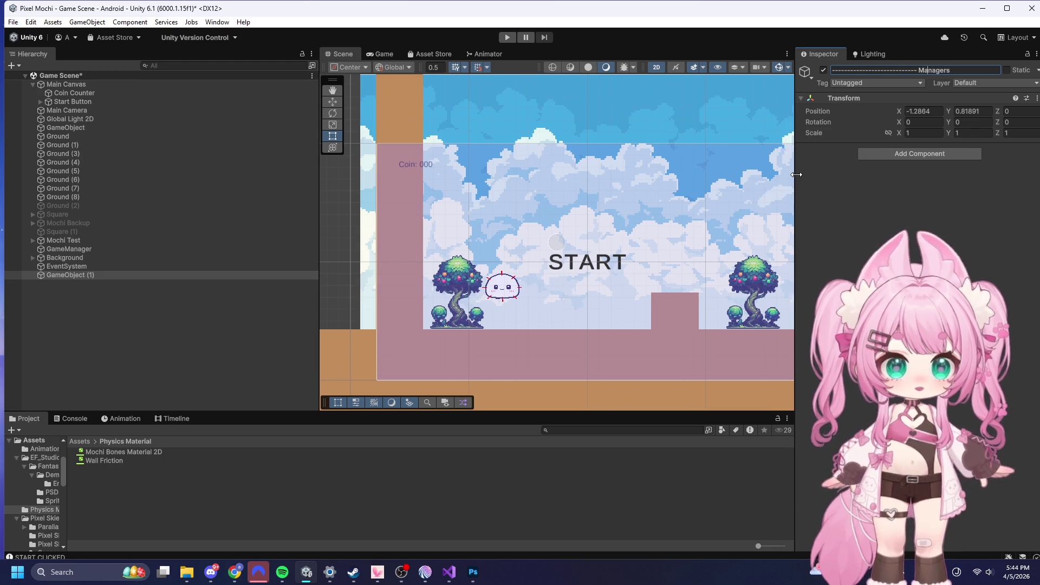
key("BackSpace")
key("BackSpace")
key("BackSpace")
type("----------------")
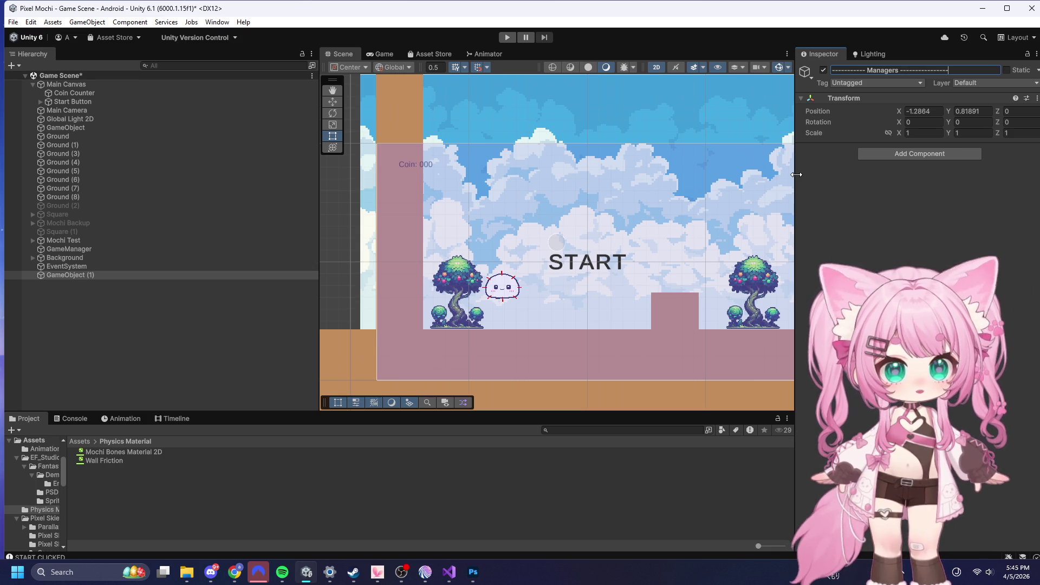
key("Return")
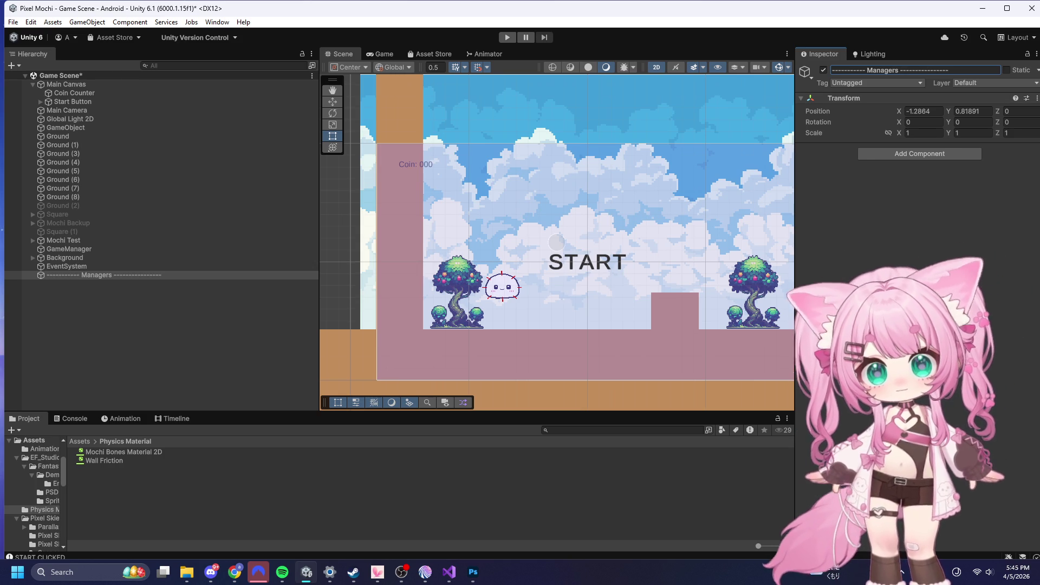
- Place GameManager beneath the Managers separator and duplicate the separator
left_click_drag(62, 249, 83, 298)
left_click(78, 315)
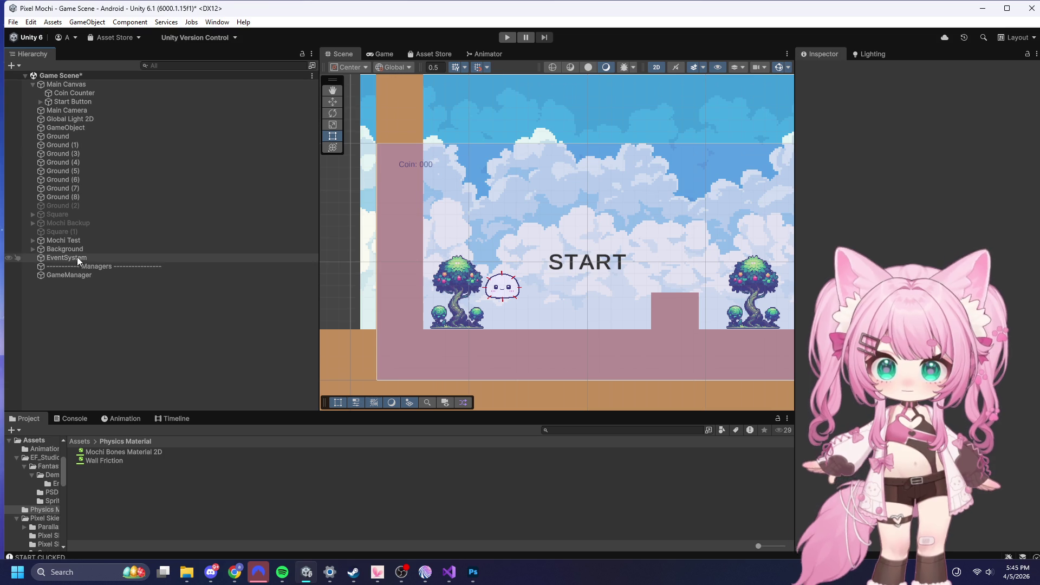
left_click(108, 264)
key("ctrl+d")
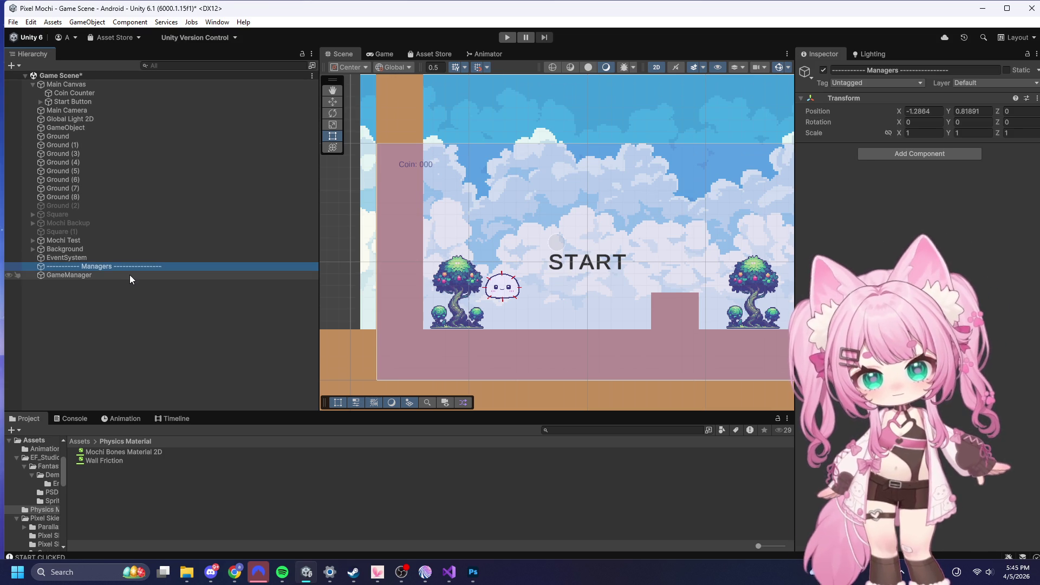
- Move the separator copy below GameManager and rename it Level Design
left_click_drag(90, 277, 94, 301)
left_click(980, 71)
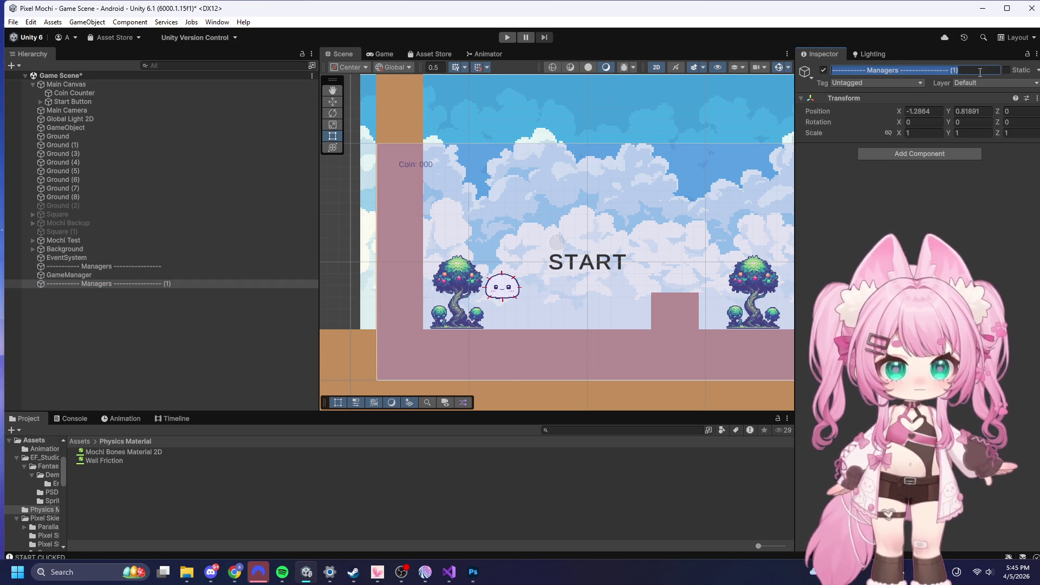
key("BackSpace")
key("BackSpace")
key("BackSpace")
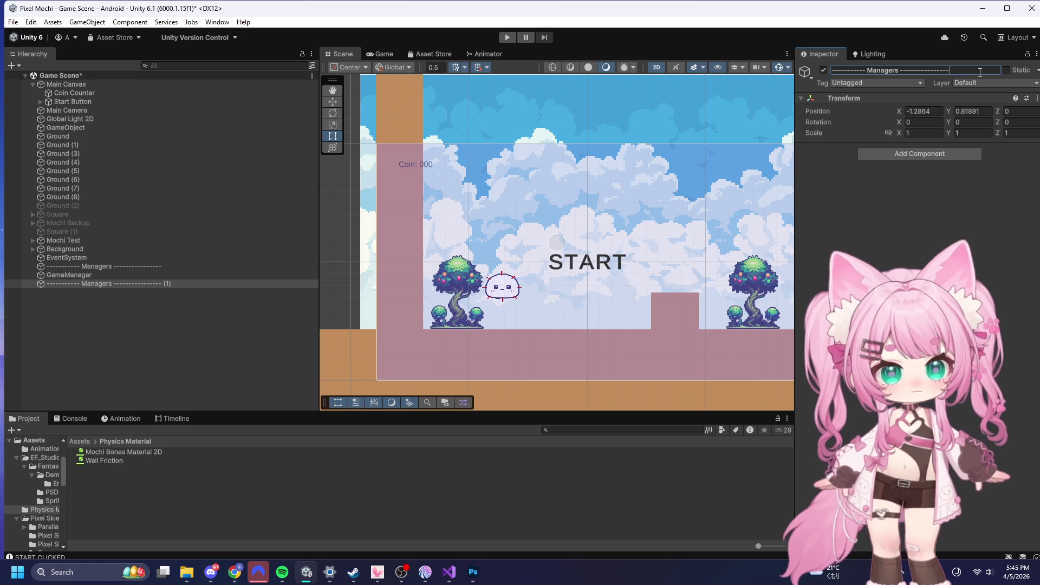
left_click_drag(898, 70, 866, 71)
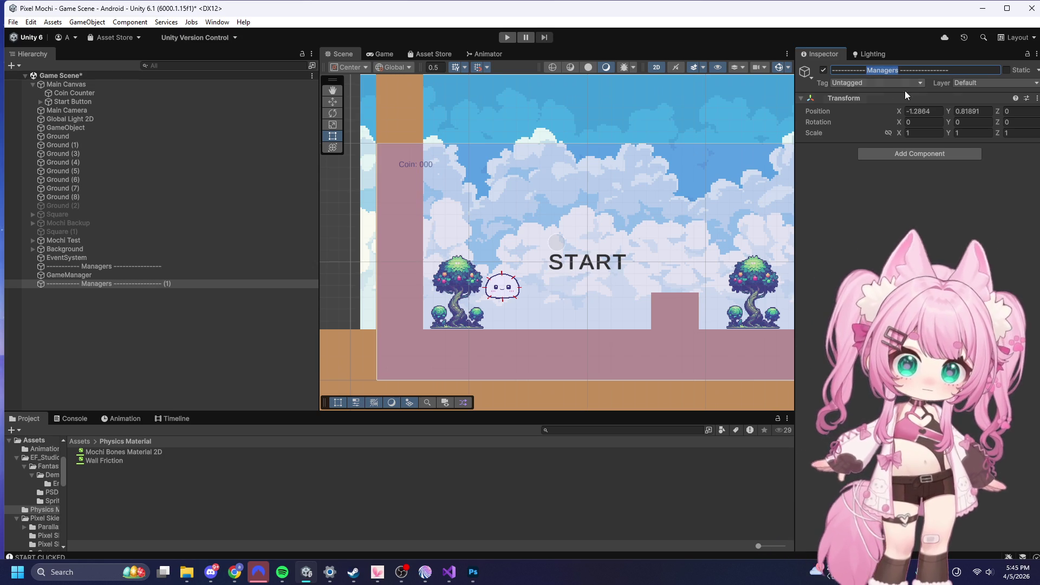
type("LE")
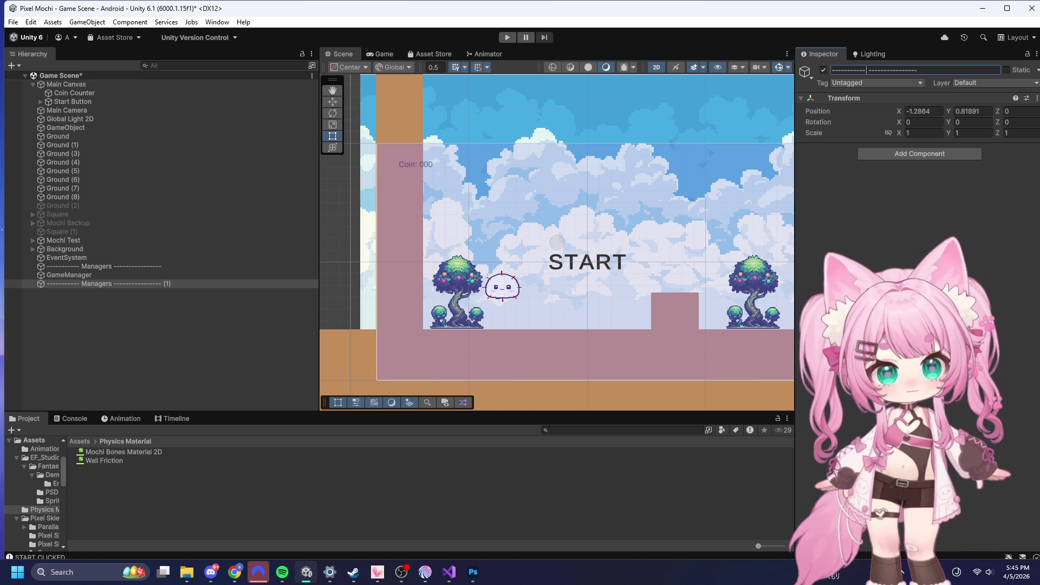
key("BackSpace")
type("el")
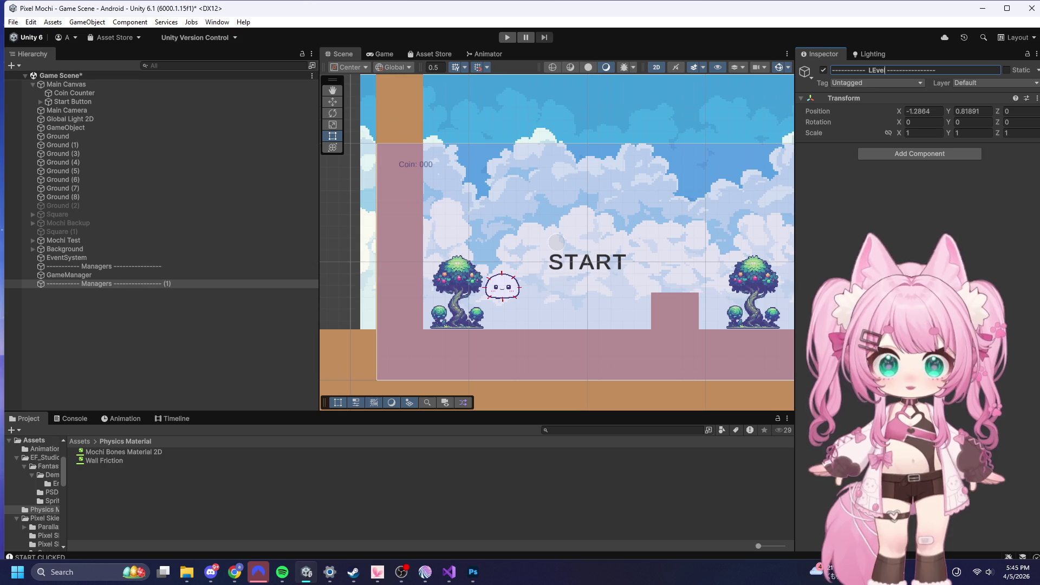
type("vel Design")
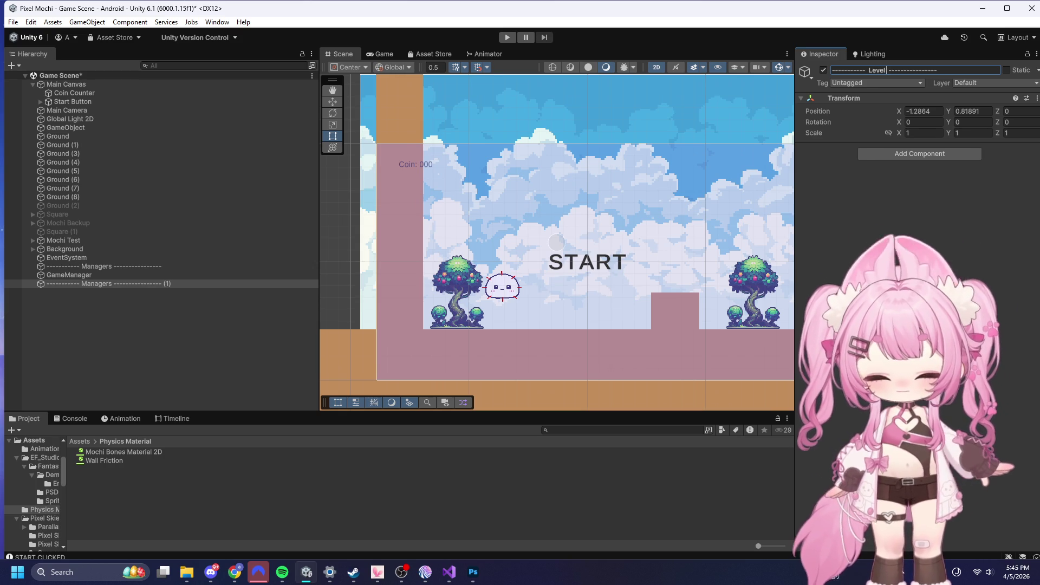
key("Return")
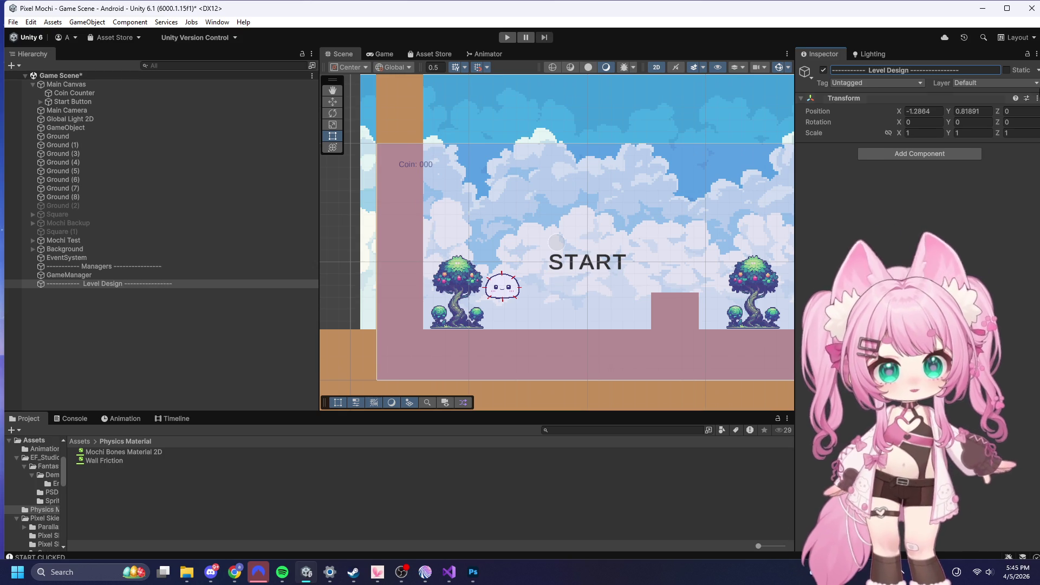
- Move Background and Ground through Ground (8) into the Level Design section
left_click_drag(67, 251, 86, 349)
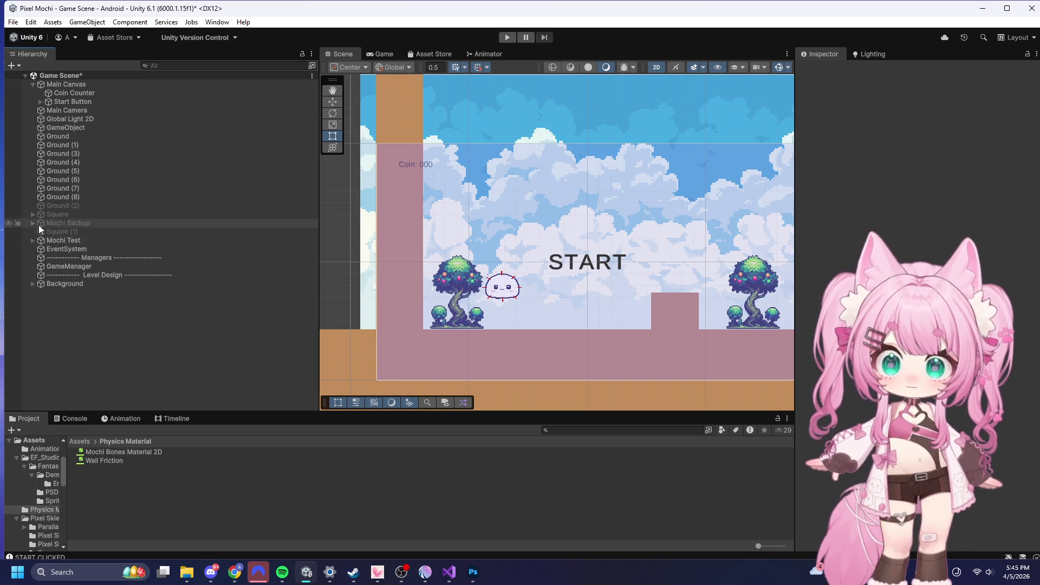
left_click(70, 196)
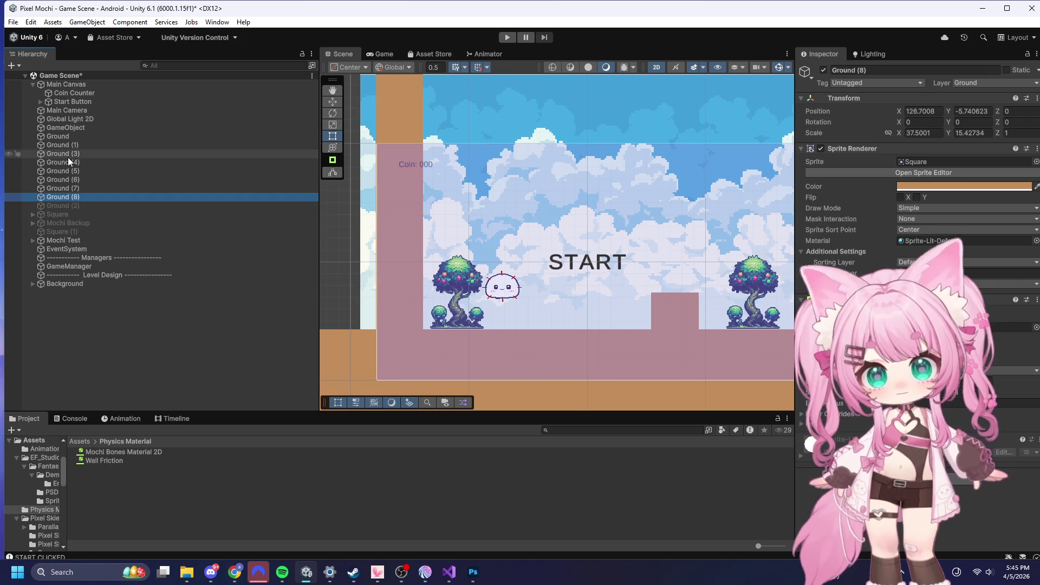
left_click(69, 136, "shift")
mouse_move(60, 136)
left_mouse_down()
mouse_move(62, 316)
mouse_move(67, 300)
left_mouse_up()
left_click(67, 300)
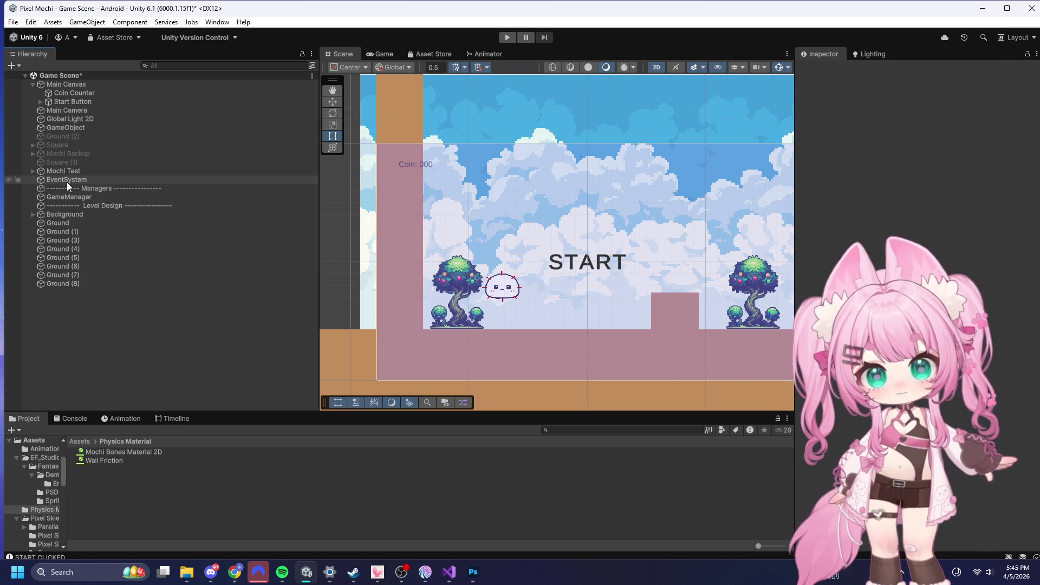
- Add an Event System separator copy and move EventSystem beneath it
left_click(97, 205)
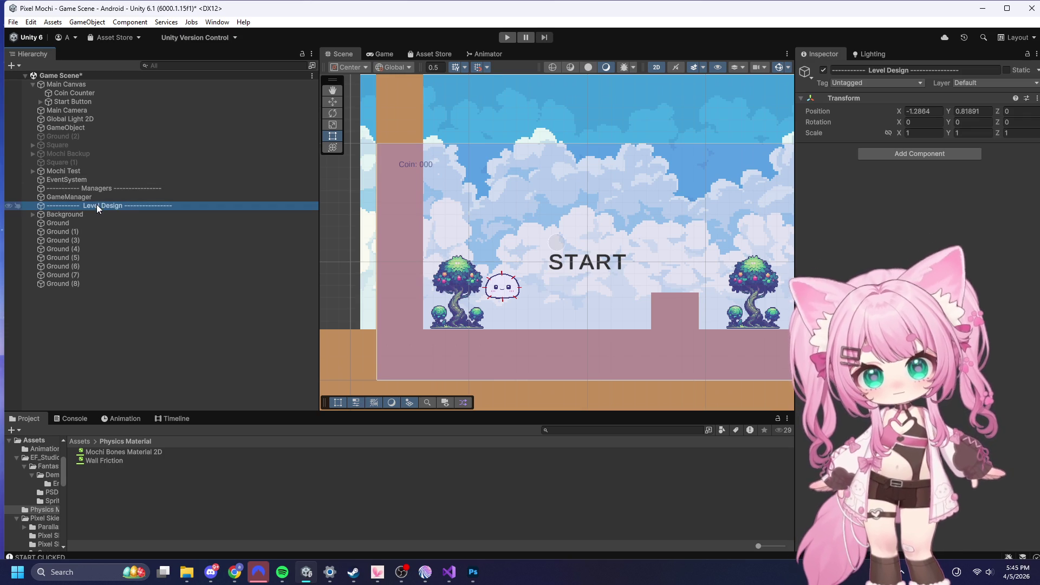
key("ctrl+v")
left_click(910, 69)
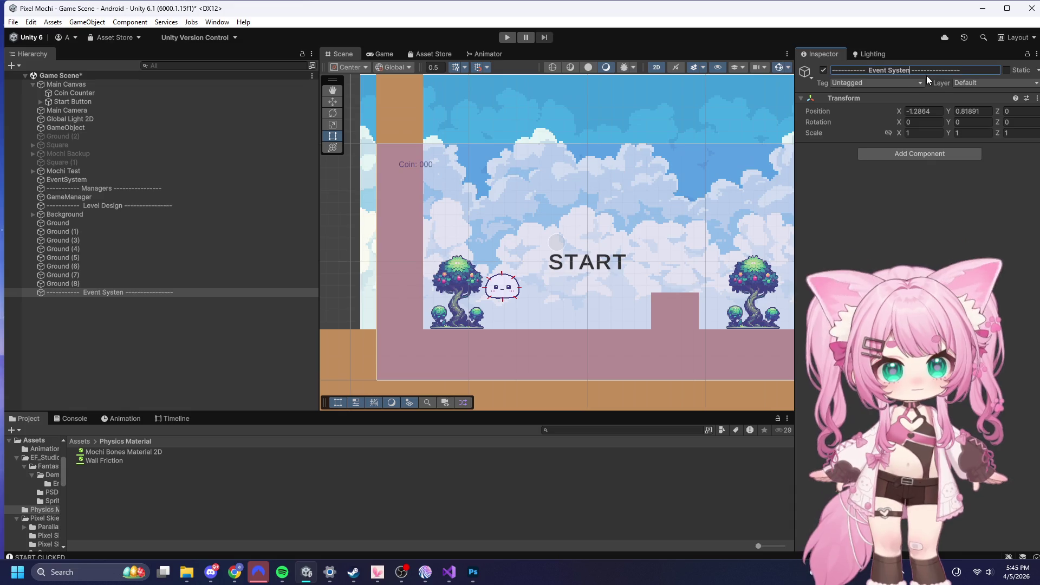
key("BackSpace")
type("m")
key("Return")
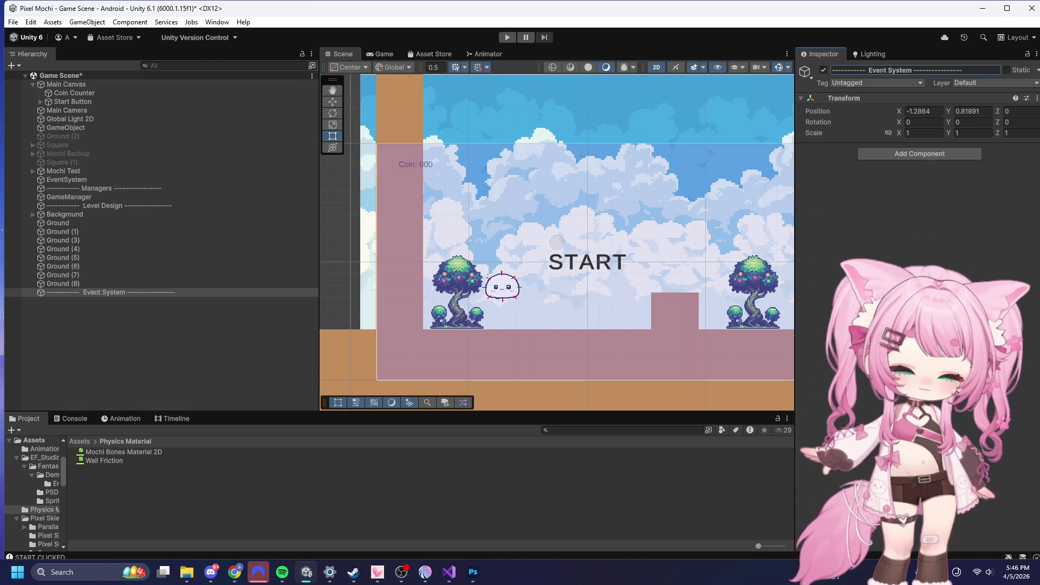
mouse_move(73, 179)
left_mouse_down()
mouse_move(63, 178)
mouse_move(72, 327)
left_mouse_up()
left_click(45, 336)
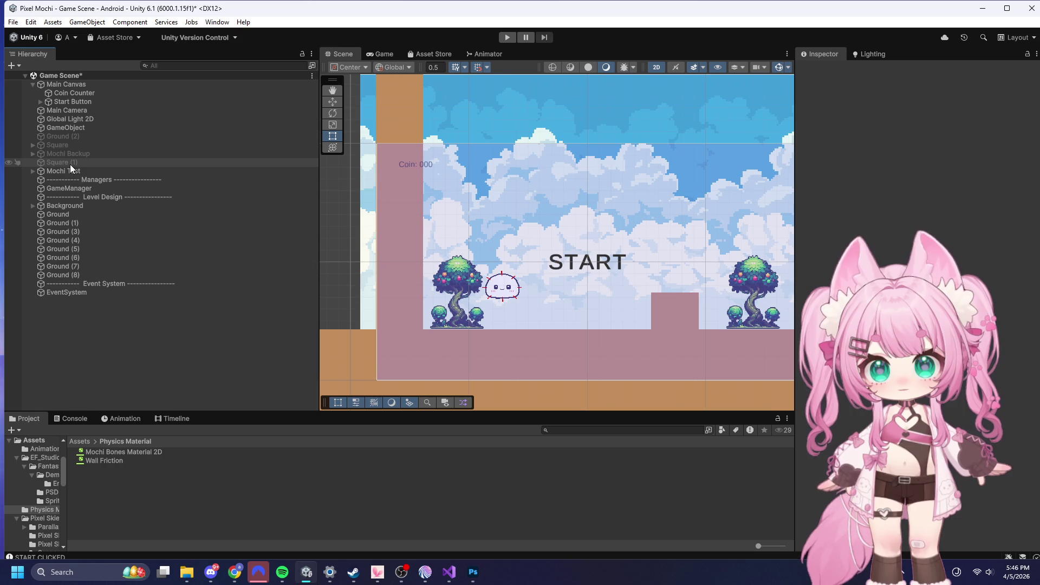
- Delete Mochi Backup and the leftover disabled objects from the hierarchy
left_click(70, 155)
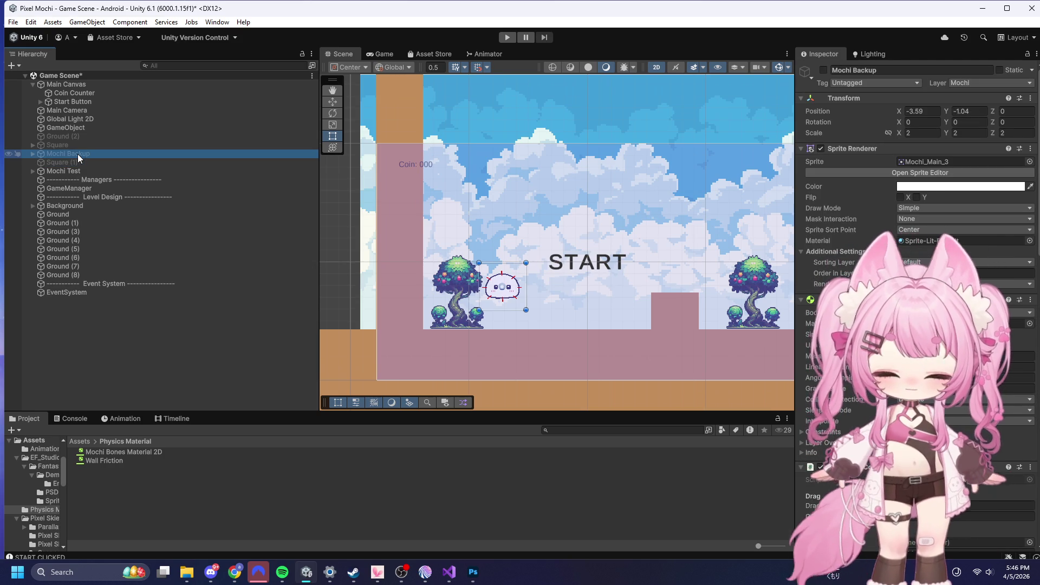
key("Delete")
left_click(73, 154)
key("Delete")
left_click(59, 145)
key("Delete")
left_click(54, 137)
key("Delete")
left_click(82, 128)
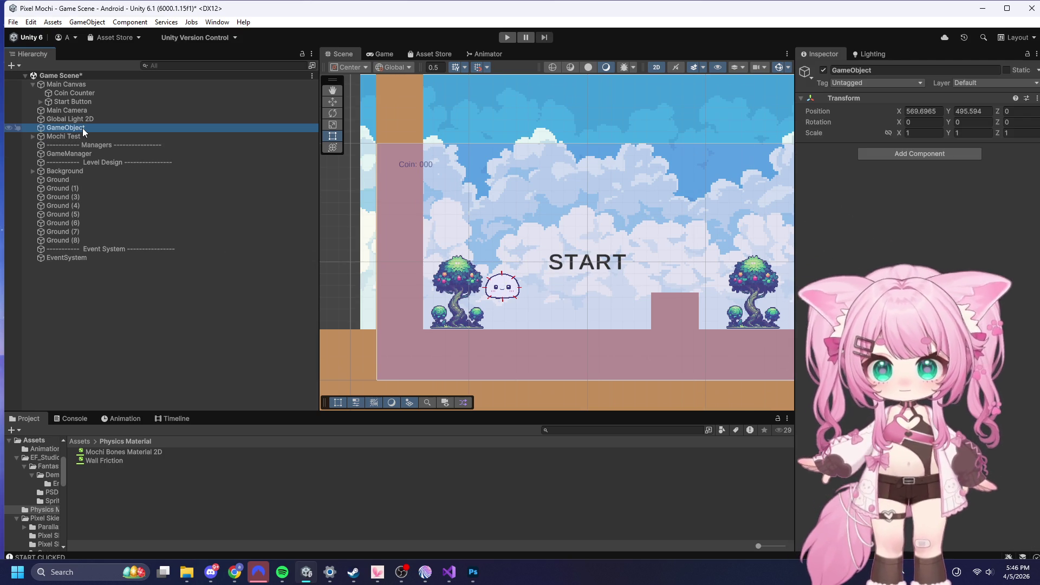
left_click(70, 122)
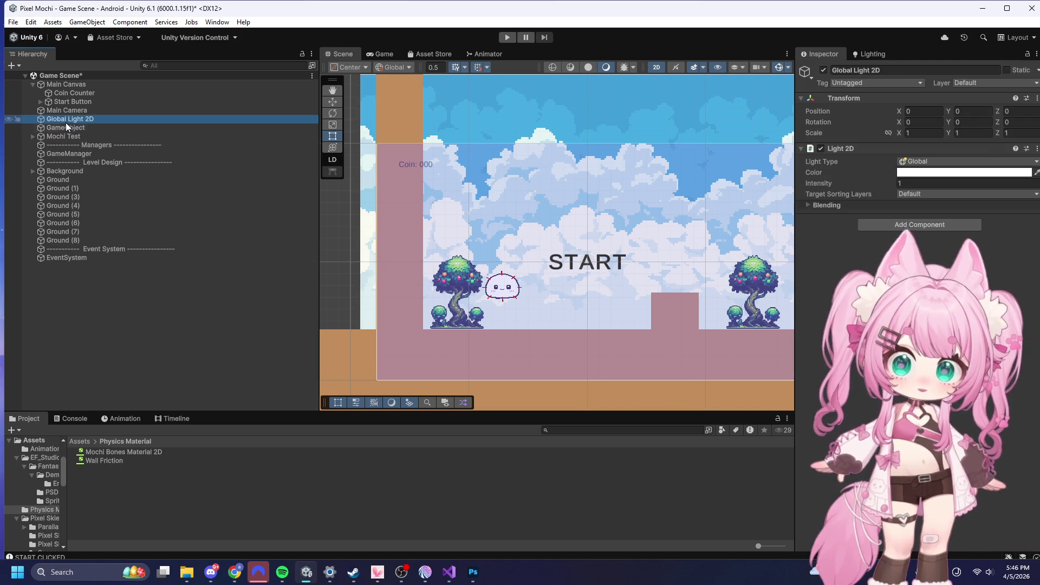
- Locate the empty GameObject in the scene and delete it
double_click(76, 127)
scroll(620, 266, "down", 5)
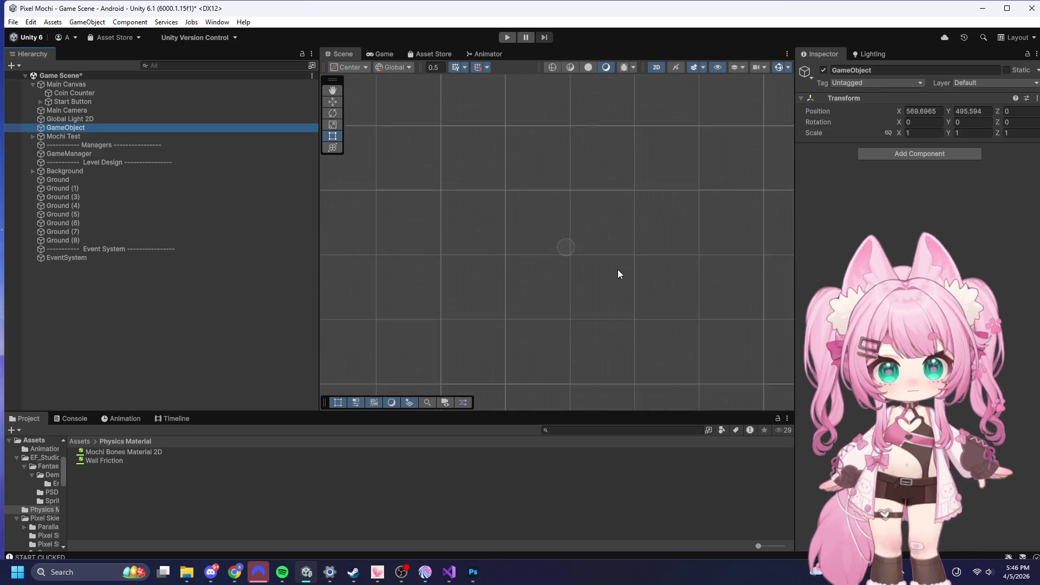
scroll(652, 278, "down", 2)
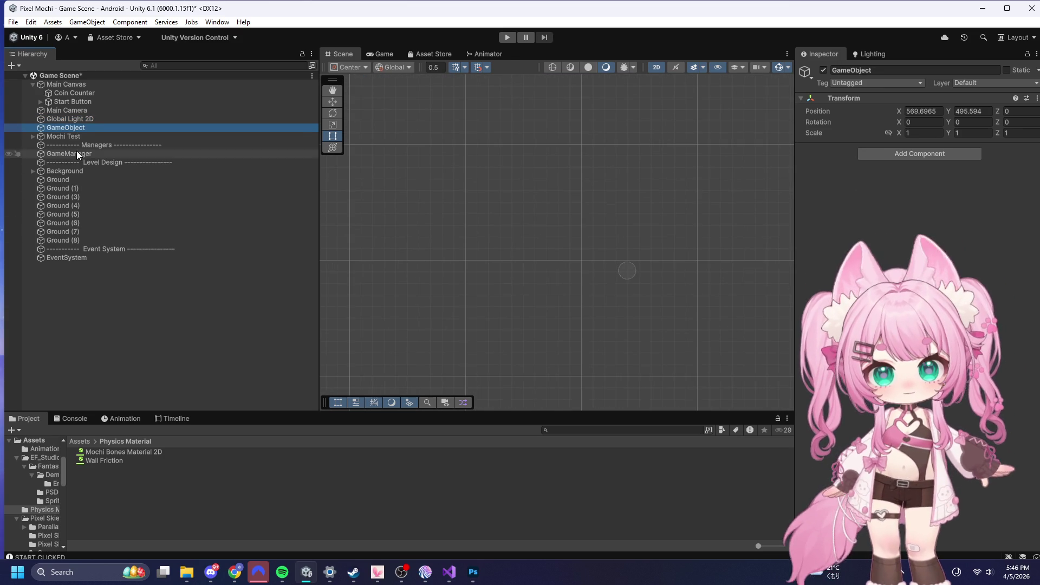
key("Delete")
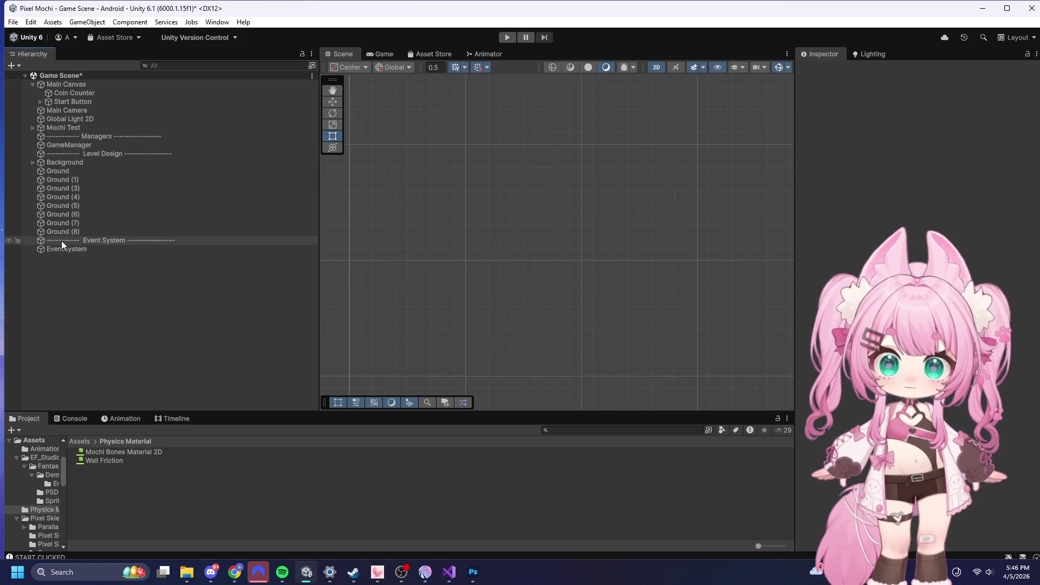
- Duplicate the Event System separator, move the copy above Main Canvas, and begin renaming it
double_click(57, 145)
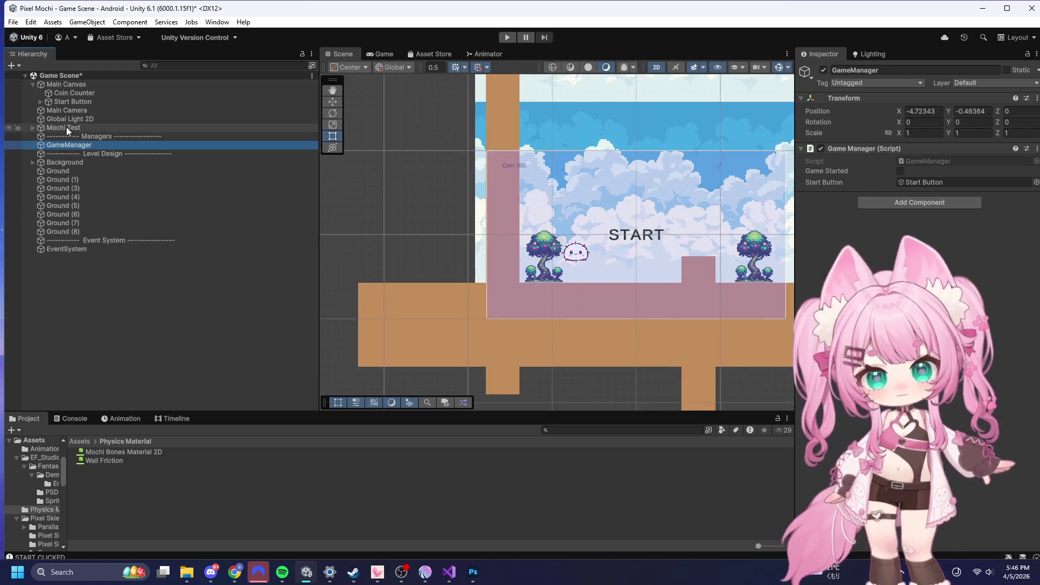
left_click(118, 242)
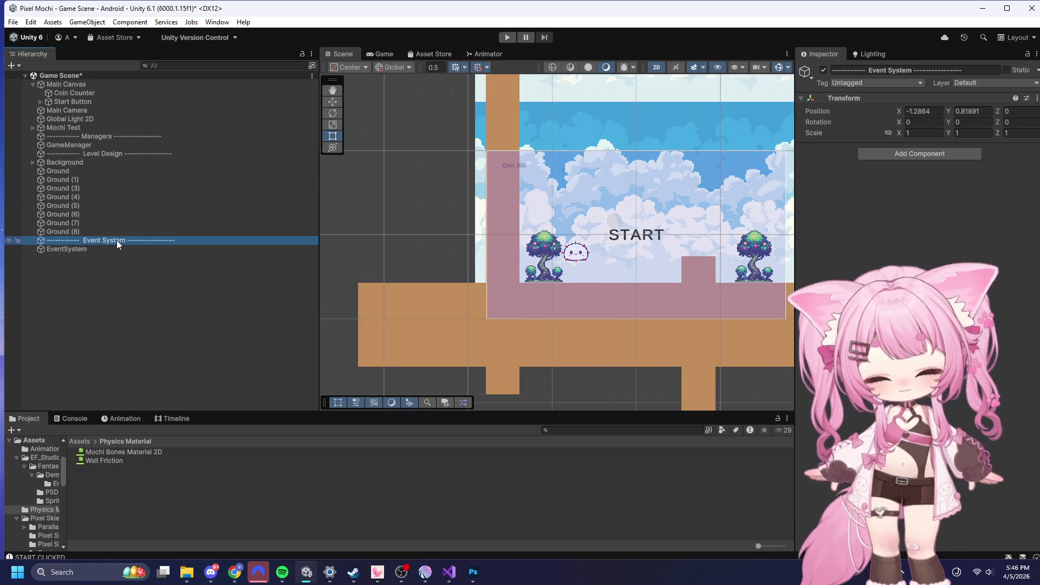
key("ctrl+d")
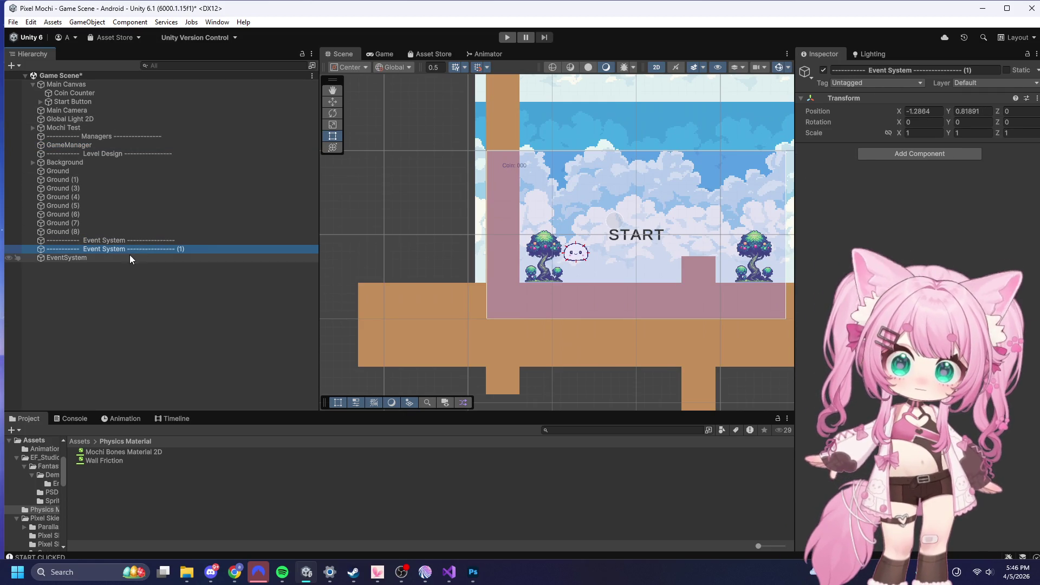
mouse_move(105, 247)
left_mouse_down()
mouse_move(106, 98)
mouse_move(95, 81)
left_mouse_up()
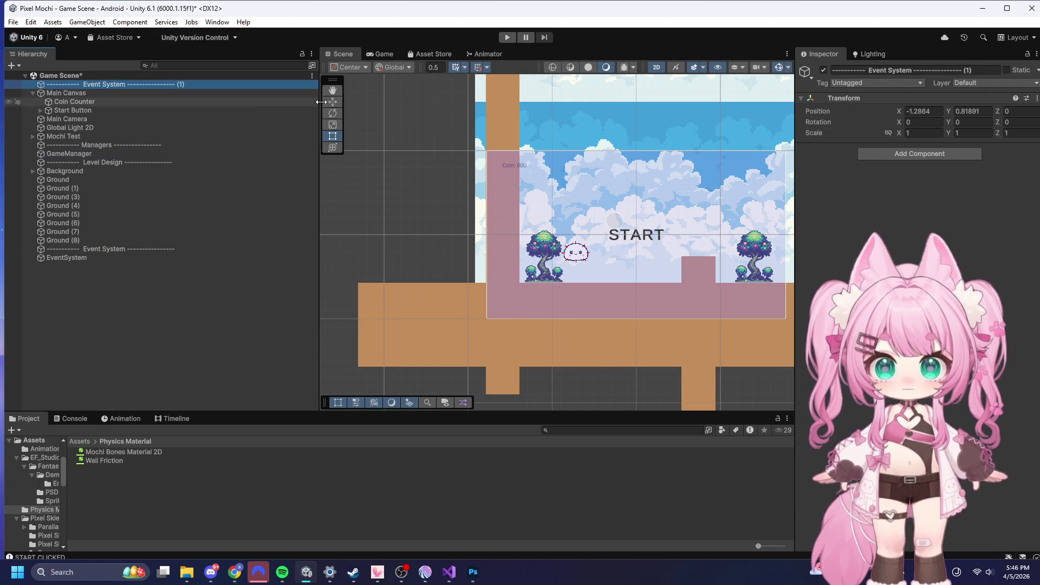
left_click(971, 70)
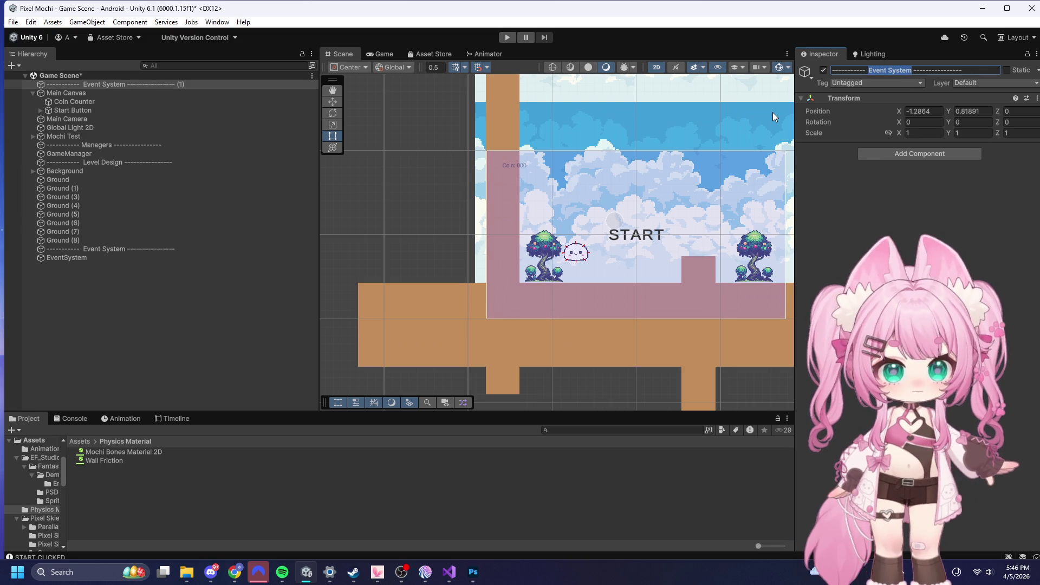
- Name the separator copy 'Camera' and move Main Camera directly beneath it
type("Camera")
key("Return")
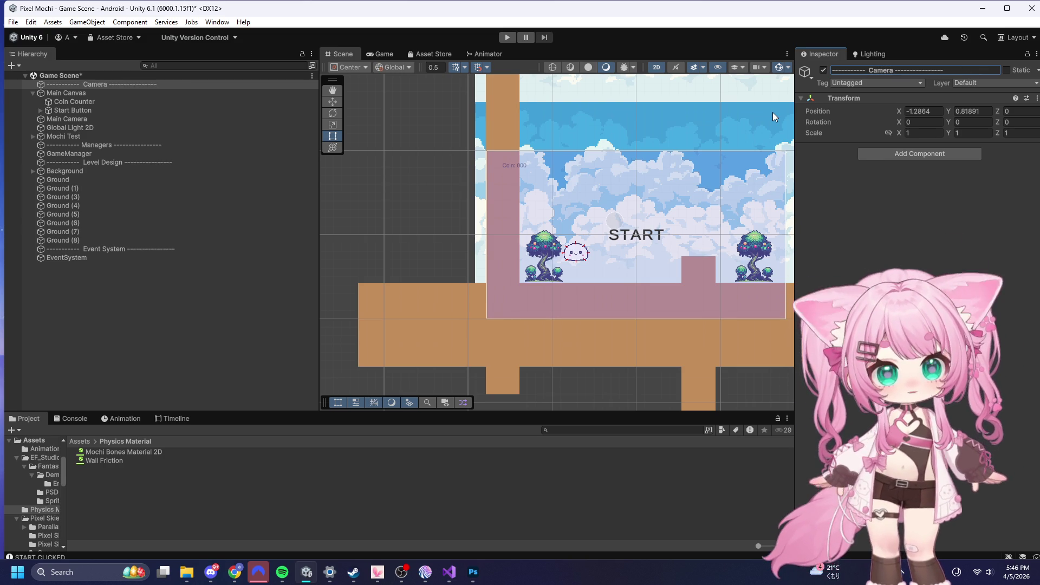
left_click(33, 95)
left_click_drag(60, 105, 61, 90)
- Duplicate the Camera separator, place it below Main Camera, and rename it 'UI Canvas'
left_click(74, 84)
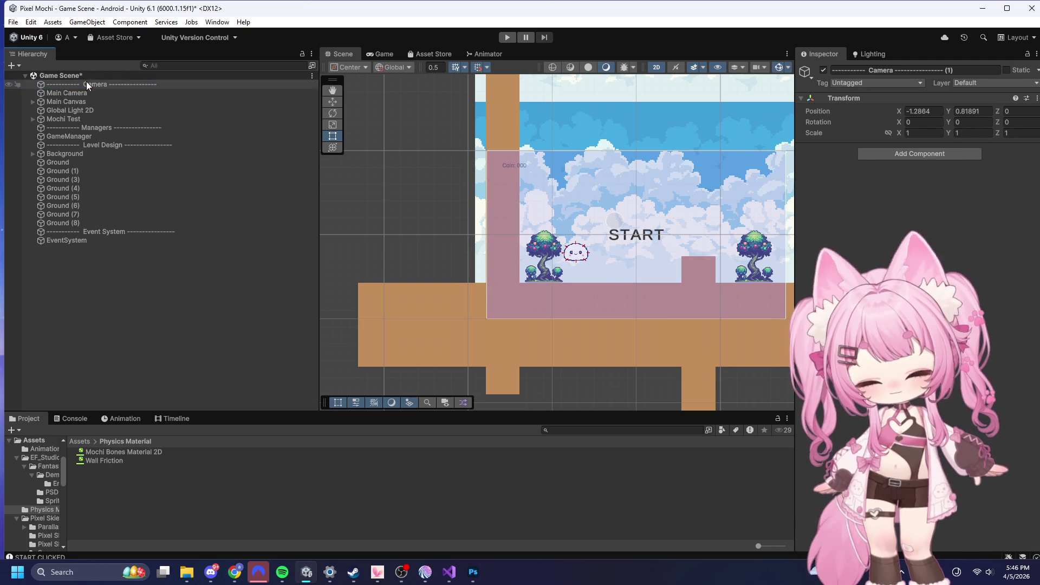
key("ctrl+d")
left_click_drag(83, 92, 101, 106)
left_click(966, 71)
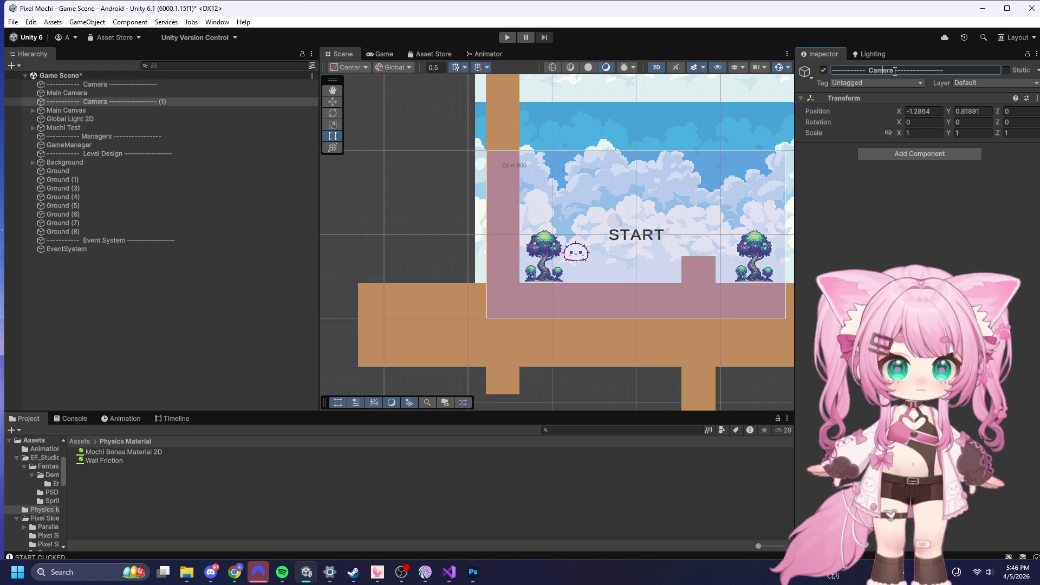
key("BackSpace")
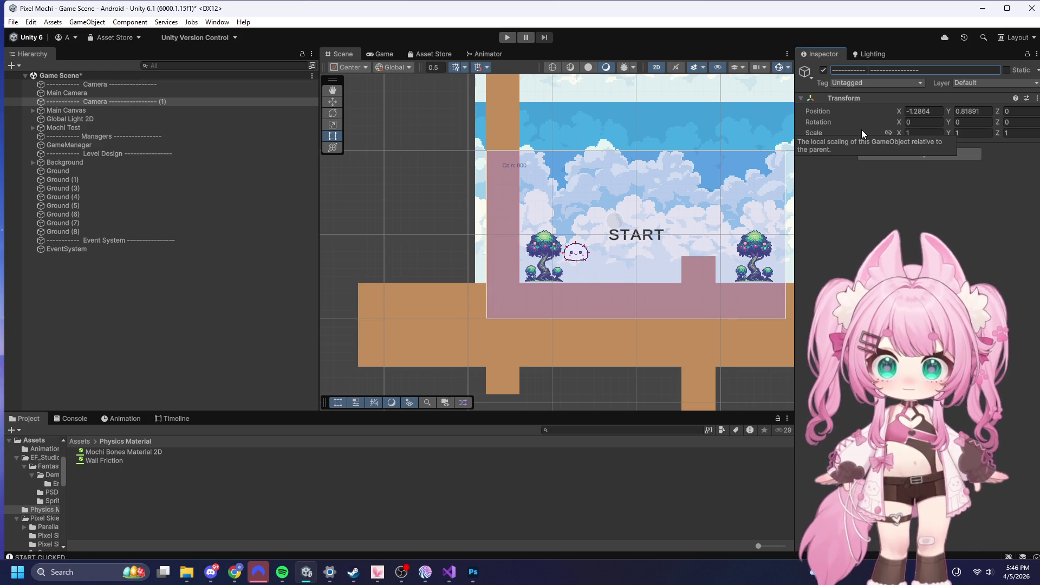
type("Canvas")
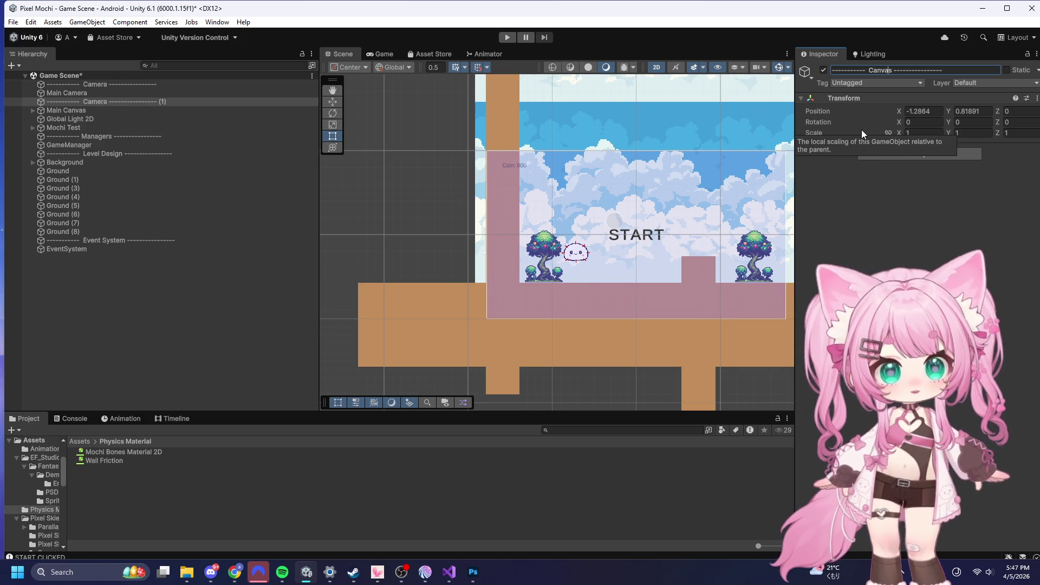
key("BackSpace")
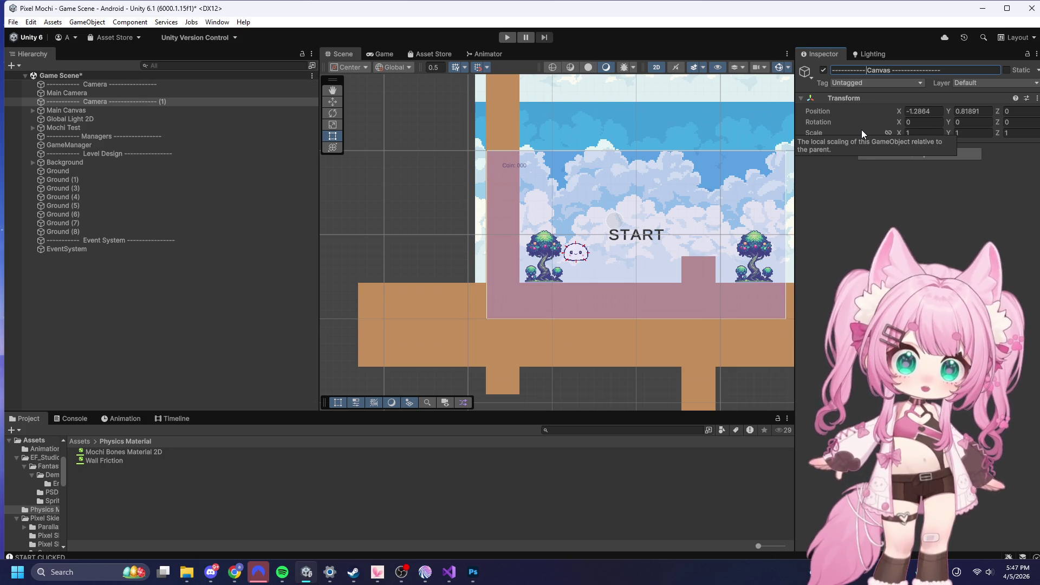
type("UI")
key("Return")
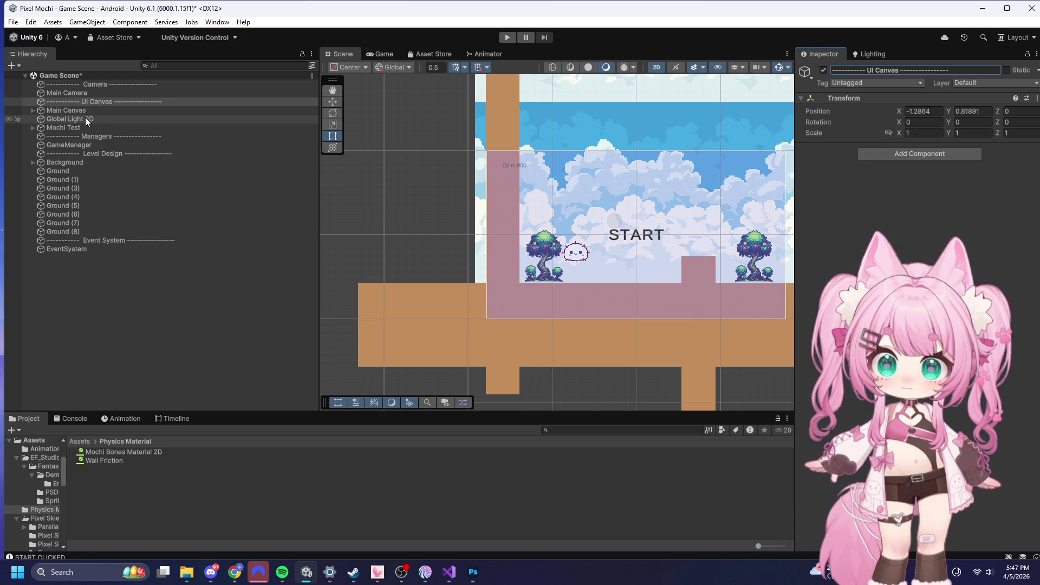
- Move Mochi Test into the Level Design section of the hierarchy
left_click(135, 102)
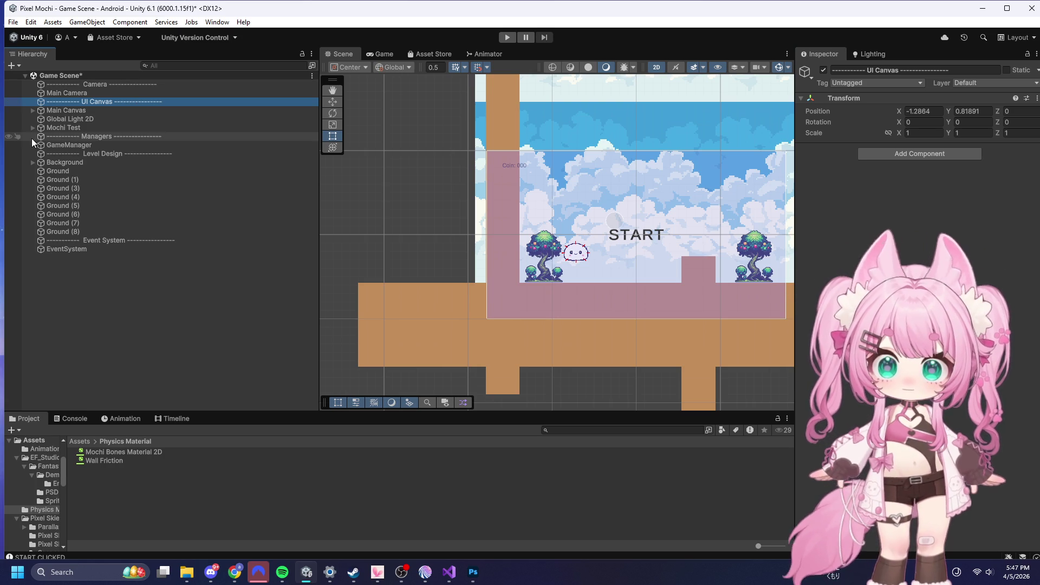
left_click_drag(73, 126, 86, 158)
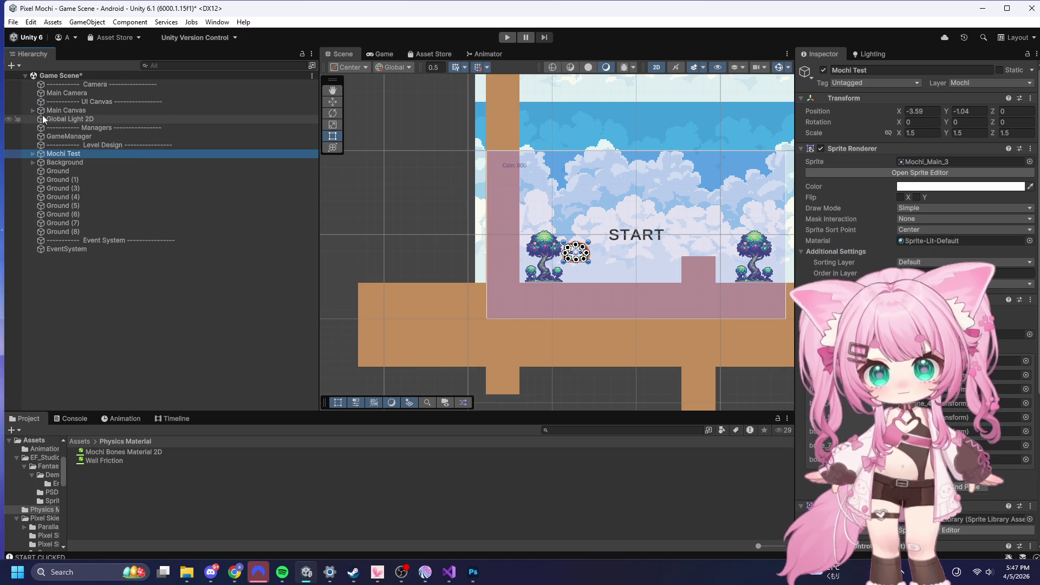
left_click(76, 358)
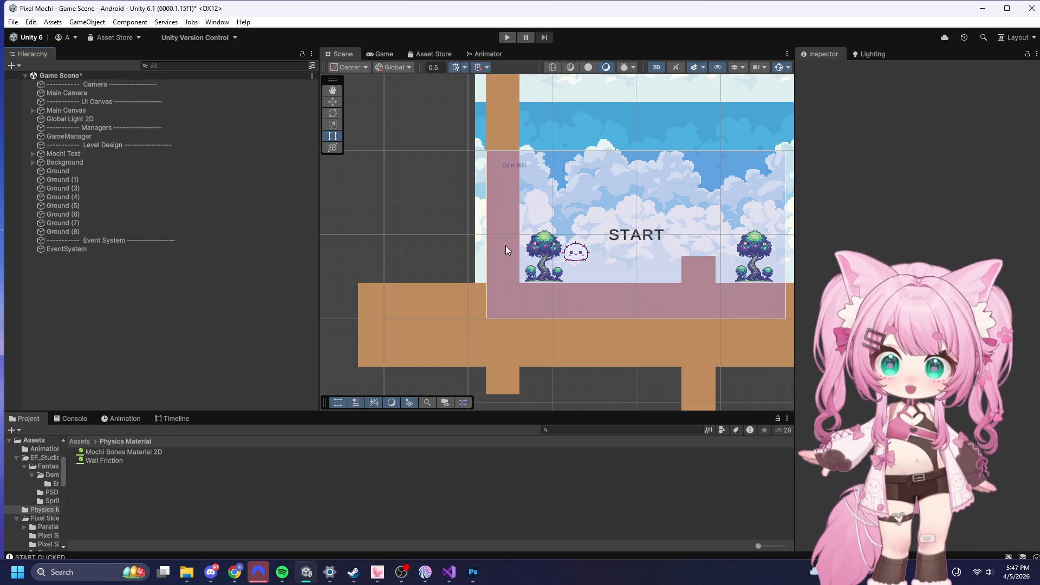
- Save the Game Scene with File > Save
left_click(13, 22)
left_click(34, 77)
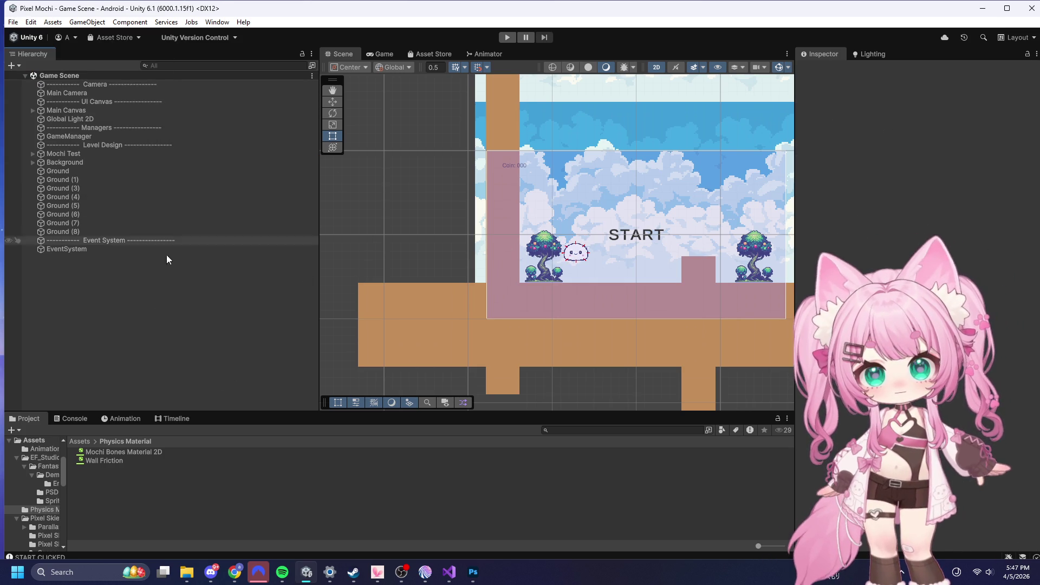
scroll(462, 158, "down", 3)
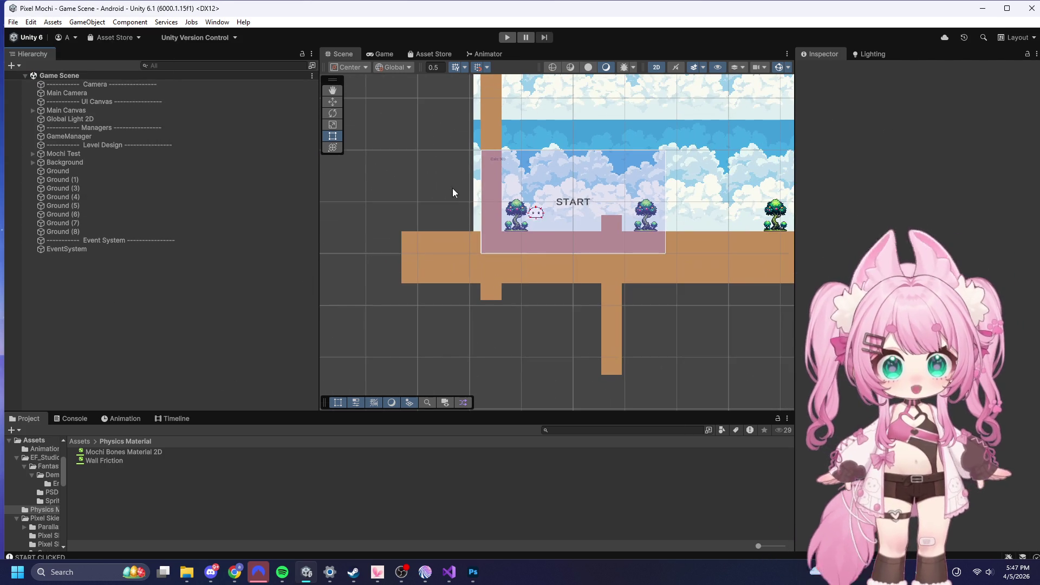
scroll(450, 203, "down", 5)
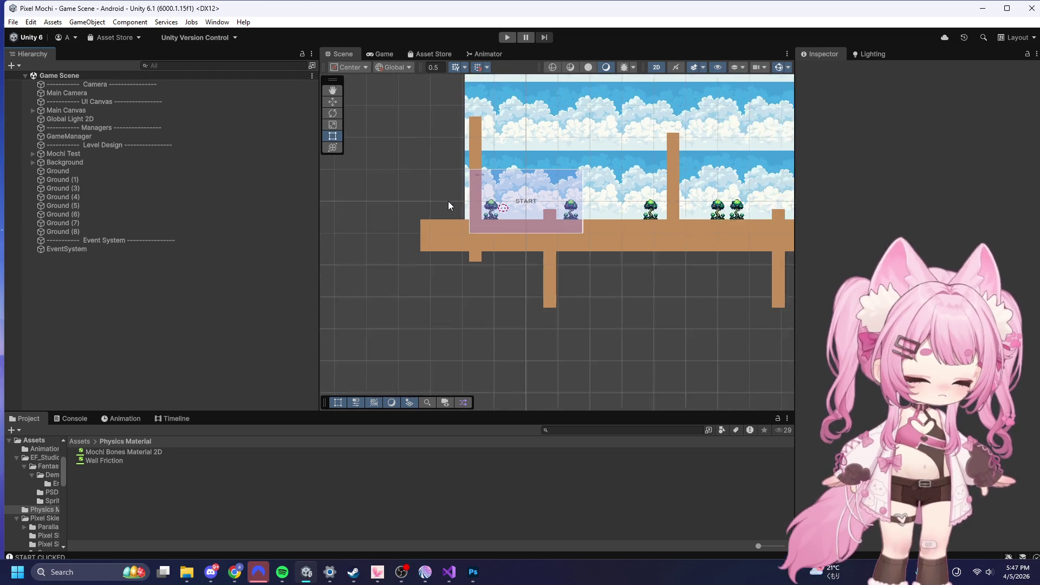
scroll(574, 257, "down", 4)
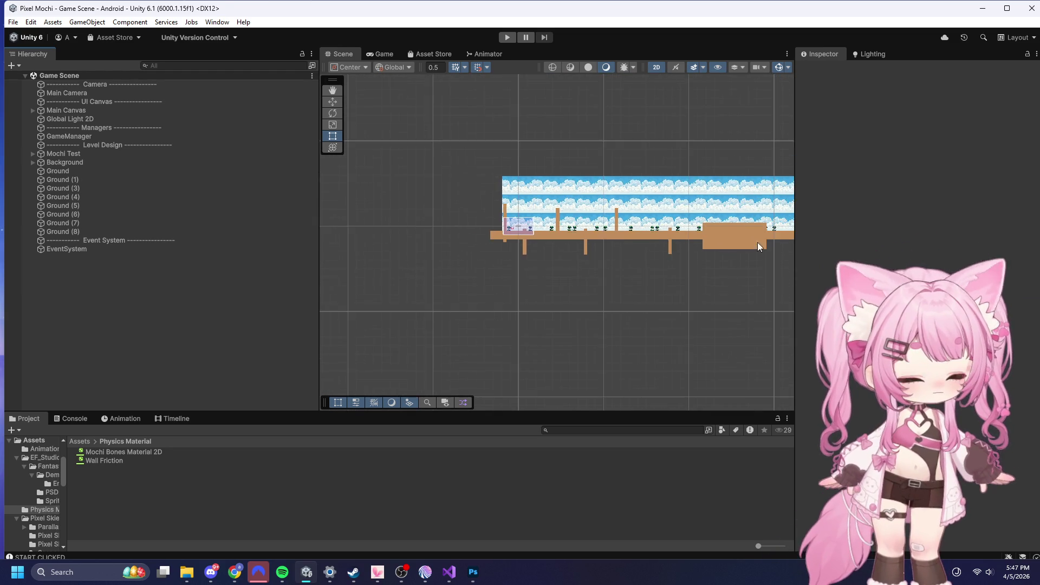
- Look over the extended level and select the large Ground (8) block
scroll(707, 262, "up", 6)
scroll(707, 258, "up", 2)
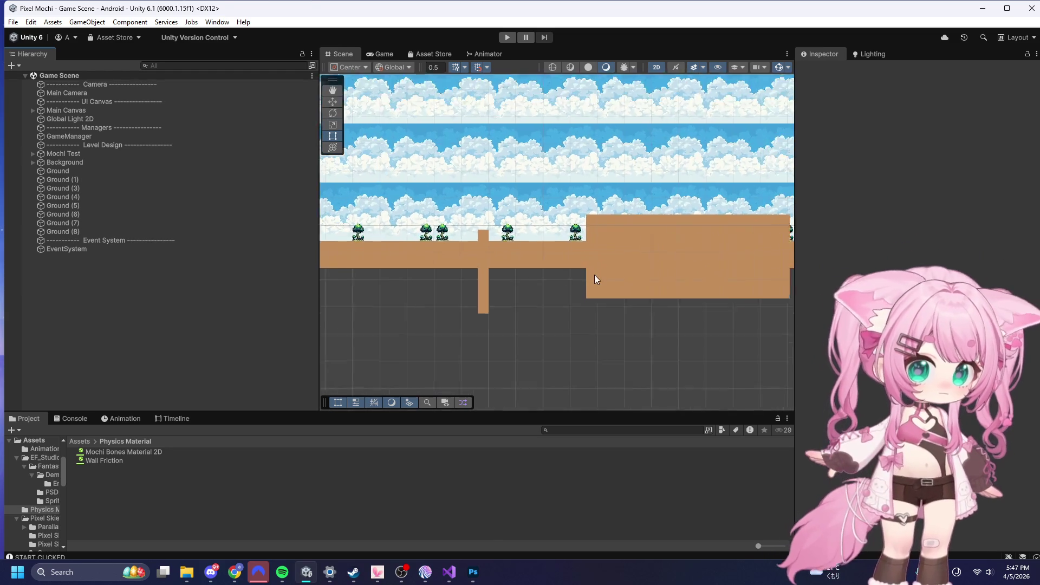
scroll(593, 271, "down", 4)
scroll(701, 262, "up", 5)
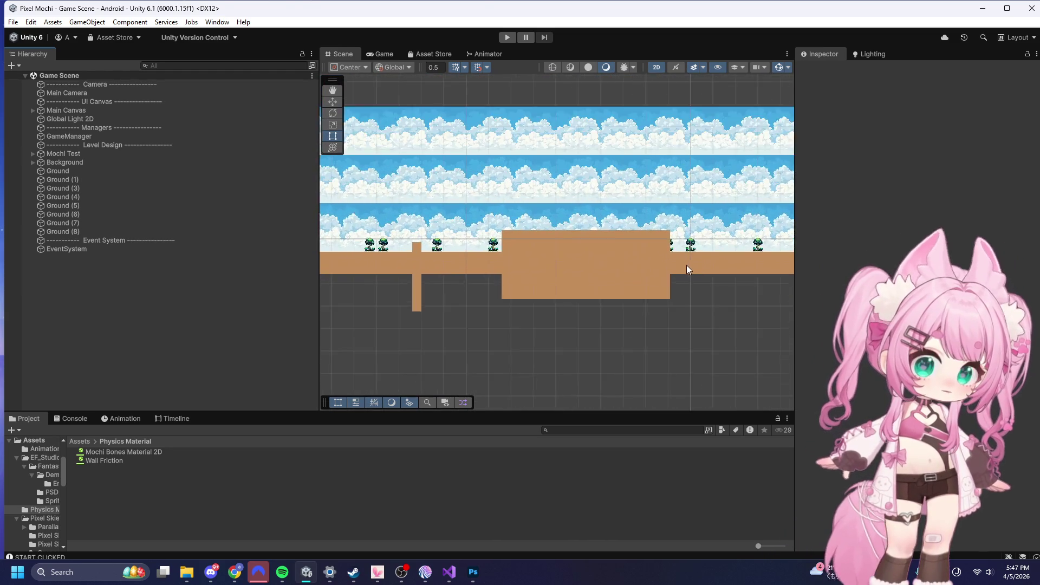
left_click(589, 264)
left_click(541, 307)
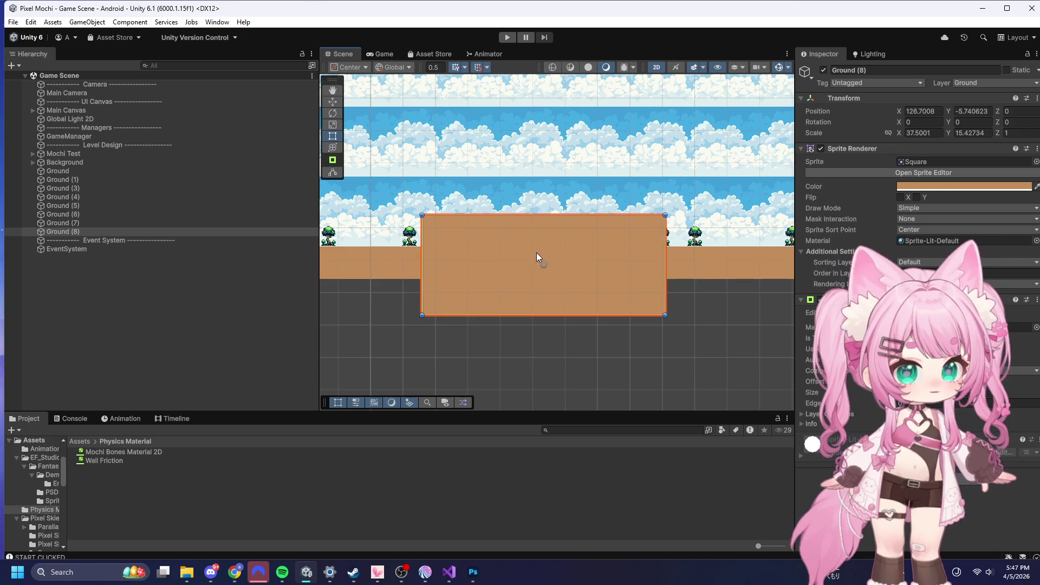
- Lower Ground (8) with the Move tool and delete three trees overlapping it
left_click(333, 103)
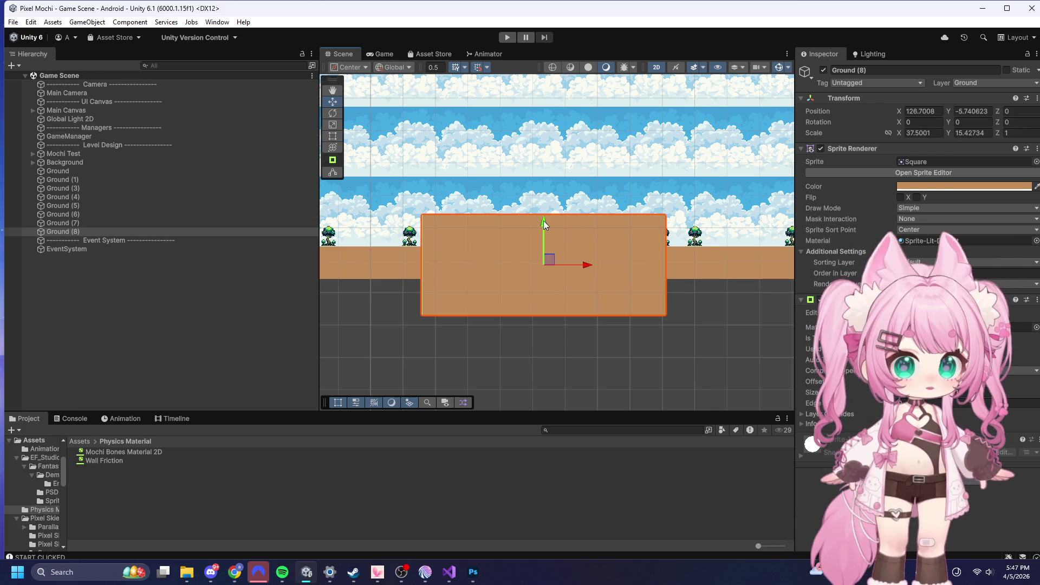
mouse_move(544, 222)
left_mouse_down()
mouse_move(543, 271)
mouse_move(545, 257)
left_mouse_up()
left_click(490, 237)
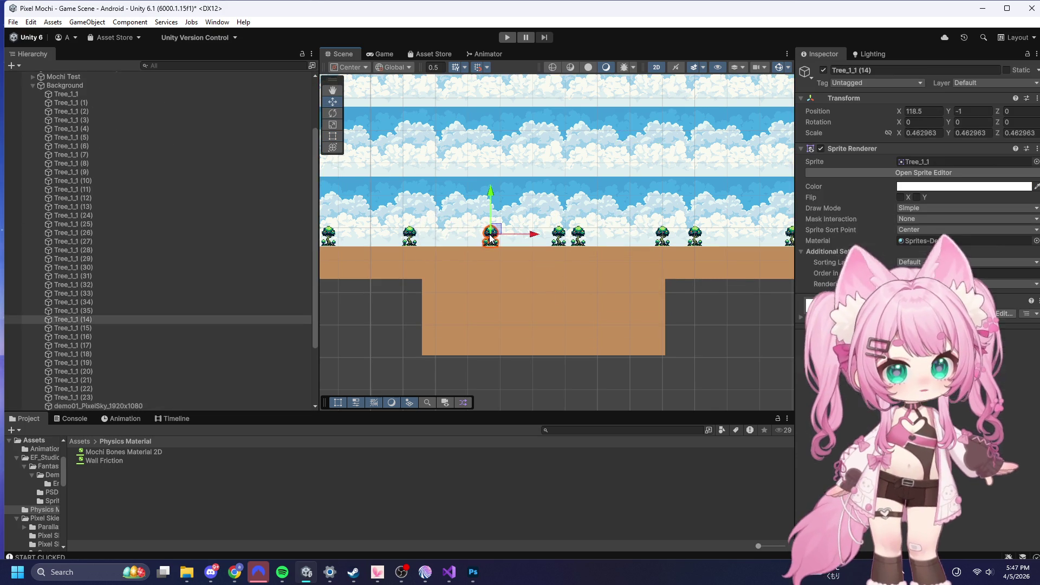
key("Delete")
left_click(558, 239)
left_click(558, 241)
key("Delete")
left_click(578, 237)
key("Delete")
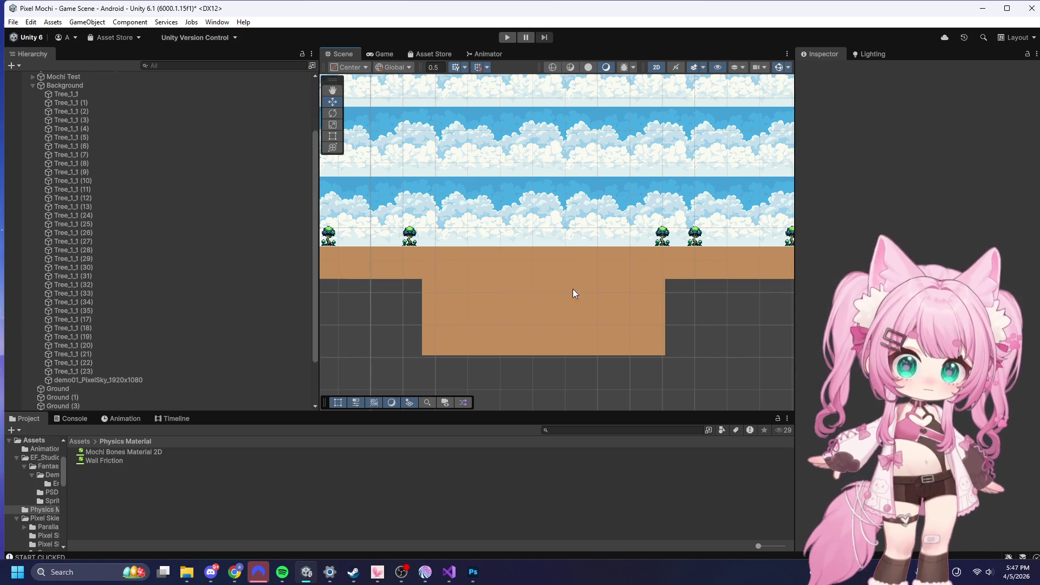
- Nudge Ground (8) slightly lower and delete the remaining stacked trees on it
left_click(552, 272)
mouse_move(552, 273)
left_mouse_down()
mouse_move(546, 216)
mouse_move(545, 275)
left_mouse_up()
left_click(661, 237)
left_click(653, 245)
key("Delete")
left_click(541, 285)
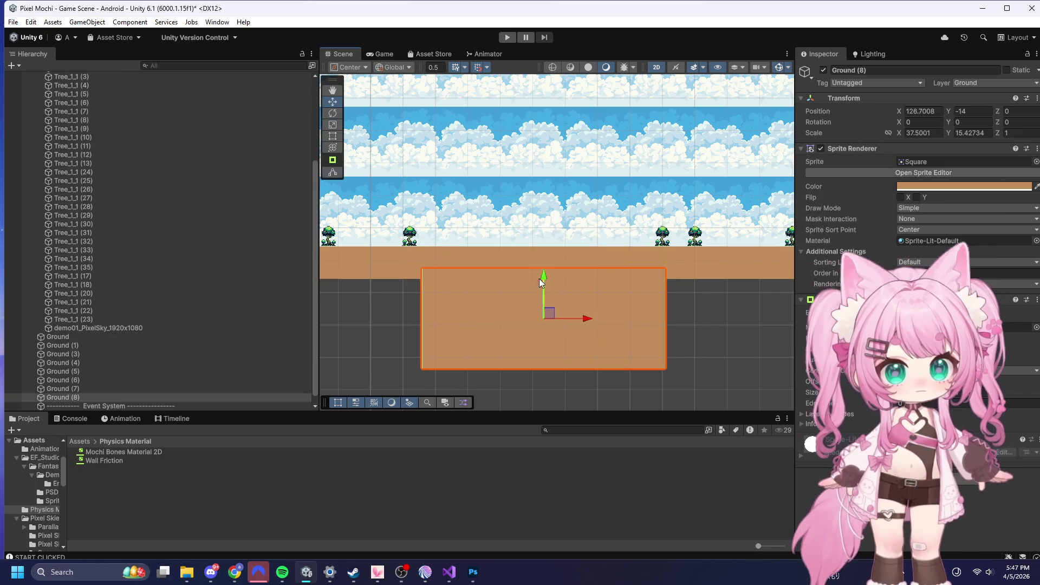
left_click(662, 237)
left_click(662, 237)
key("Delete")
- Raise Ground (8) back up to Y -4.5
left_click(565, 285)
left_click_drag(544, 281, 554, 218)
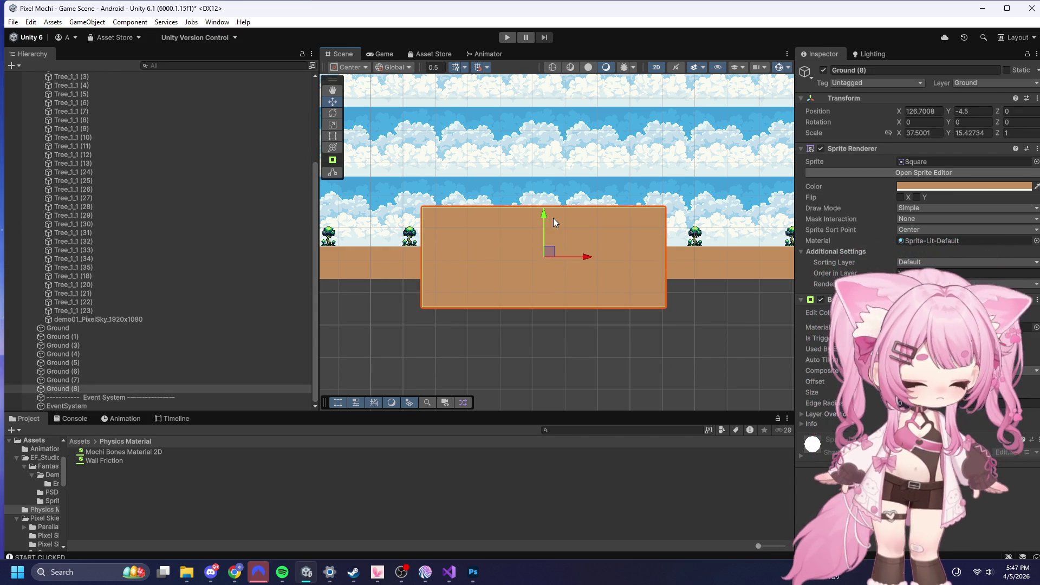
scroll(628, 310, "down", 3)
scroll(711, 317, "down", 3)
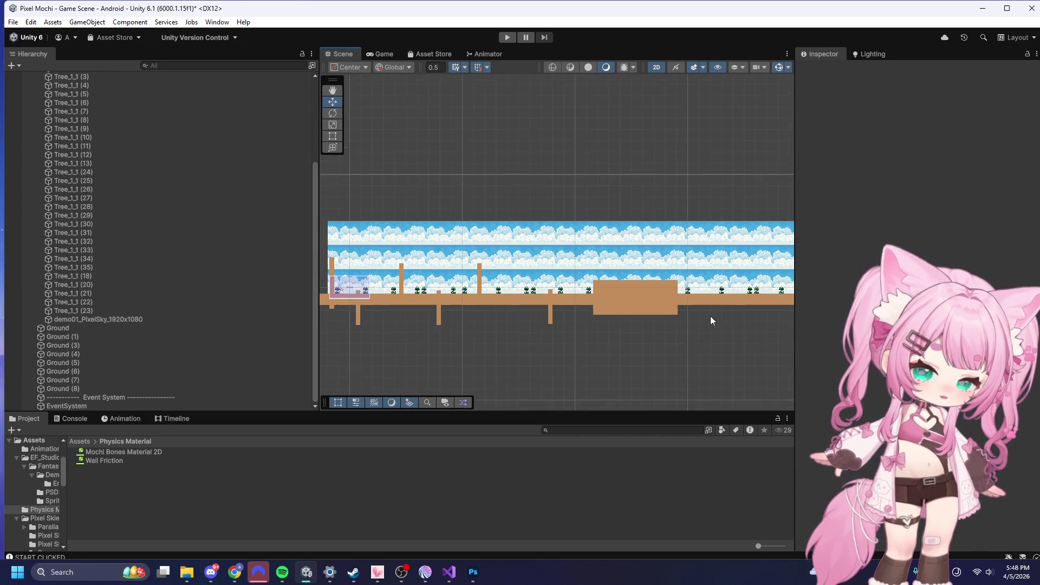
scroll(433, 317, "down", 2)
scroll(620, 342, "up", 2)
scroll(453, 287, "up", 6)
scroll(379, 235, "up", 2)
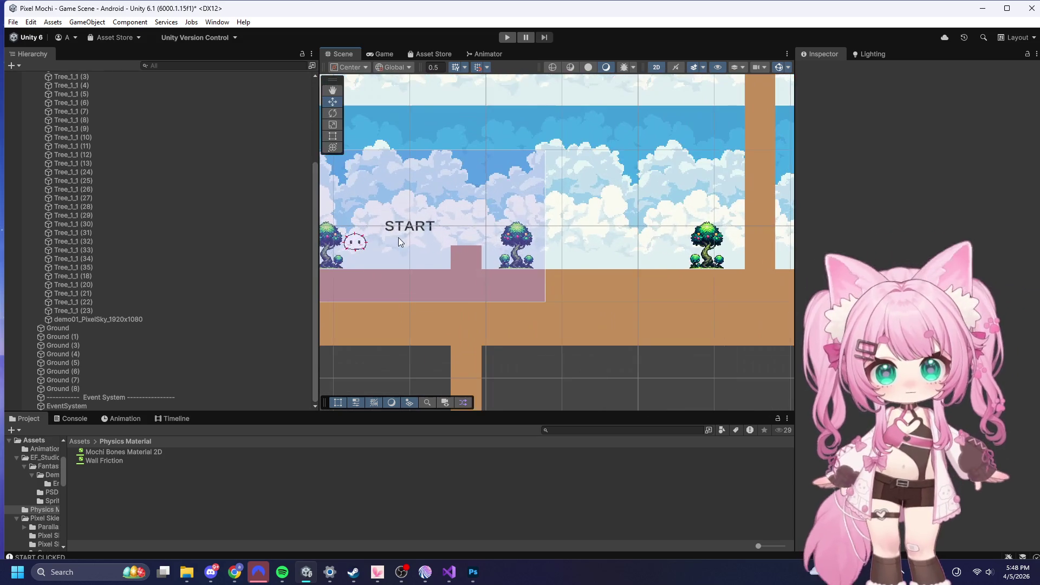
scroll(620, 254, "down", 3)
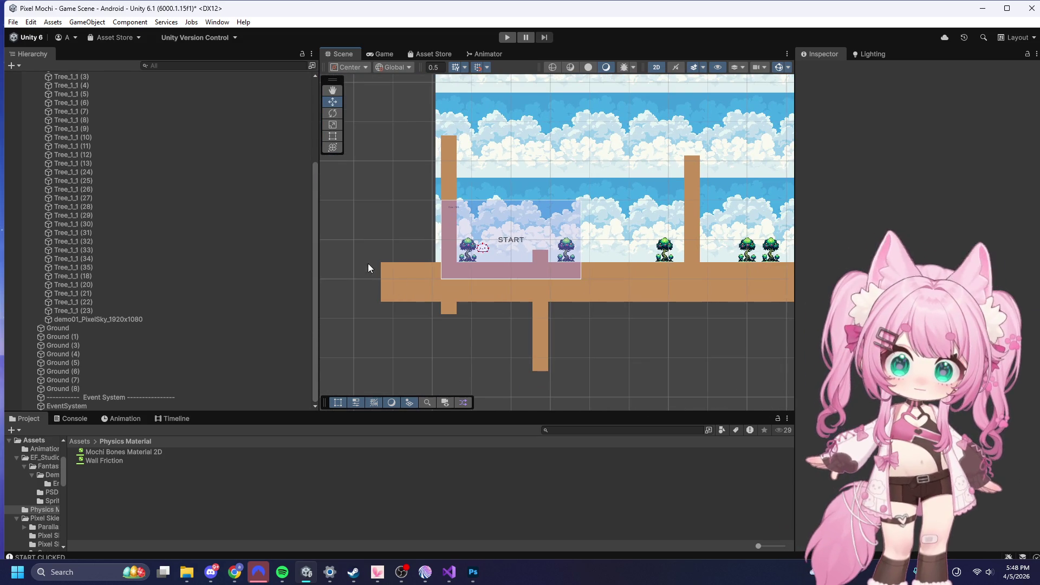
scroll(546, 299, "up", 1)
scroll(584, 307, "up", 2)
scroll(626, 285, "up", 1)
scroll(561, 277, "down", 1)
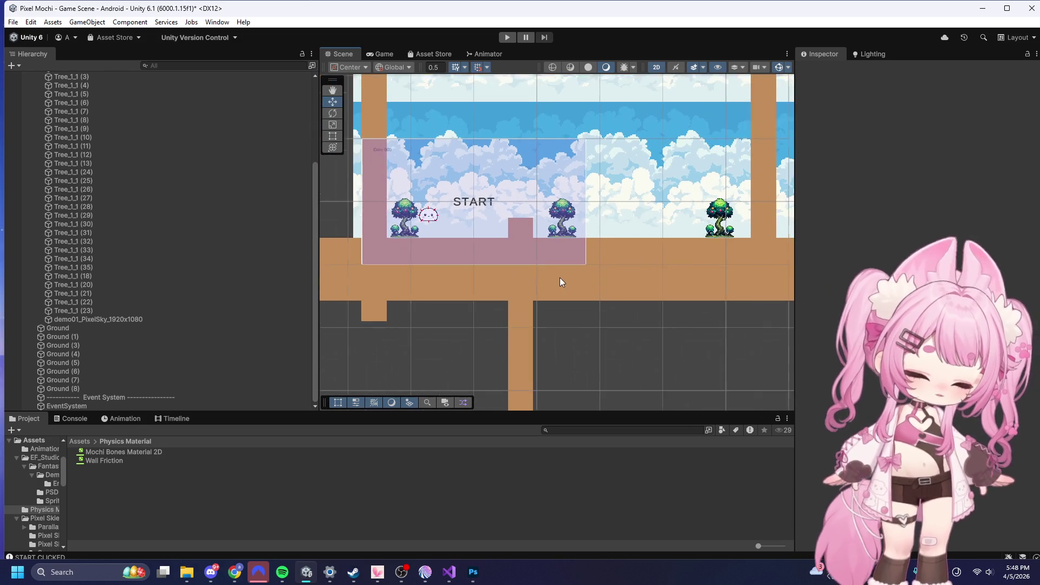
scroll(561, 277, "down", 1)
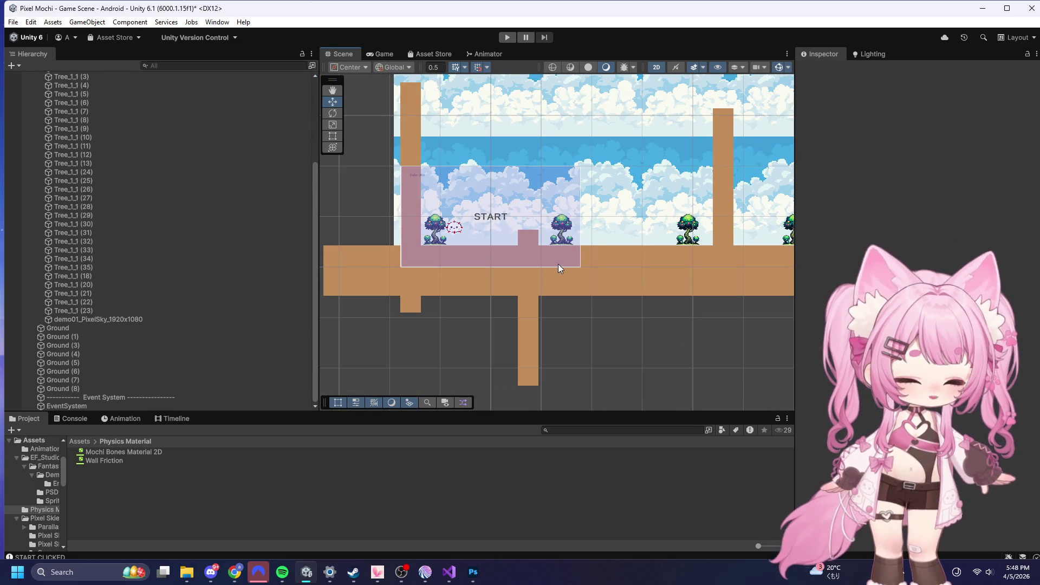
scroll(450, 264, "down", 1)
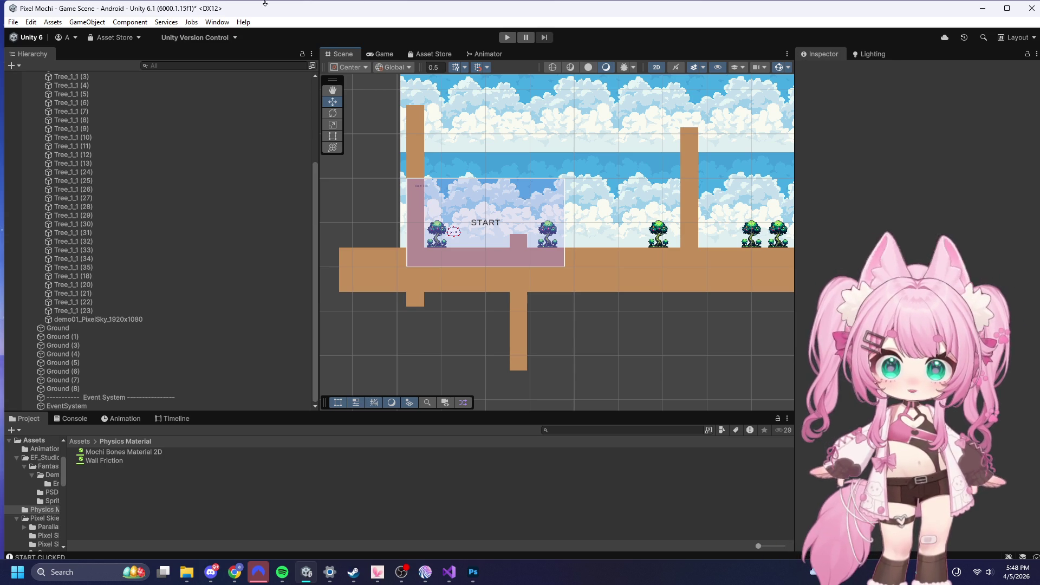
scroll(381, 302, "down", 3)
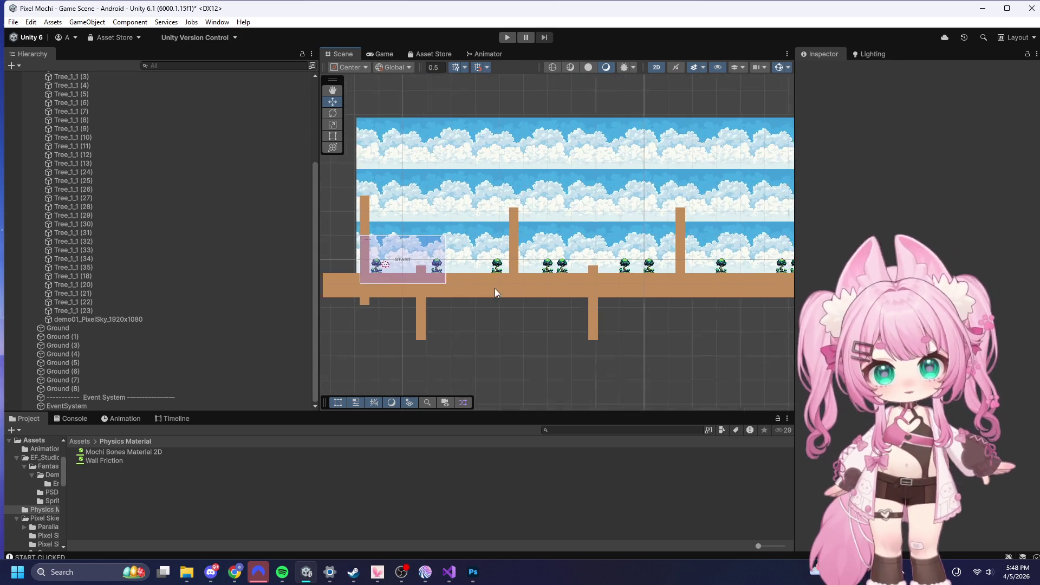
scroll(487, 295, "down", 5)
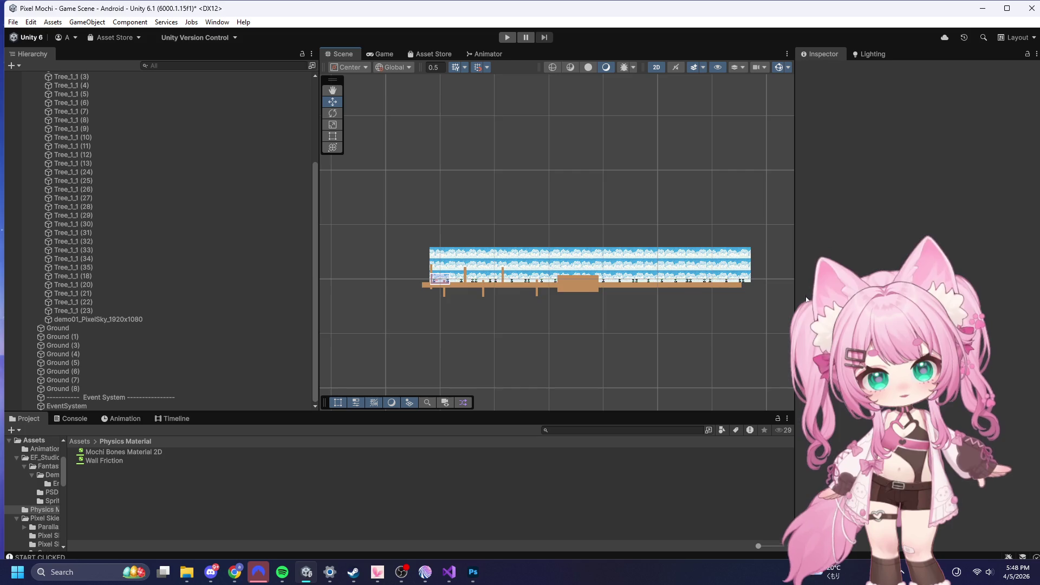
scroll(547, 292, "up", 8)
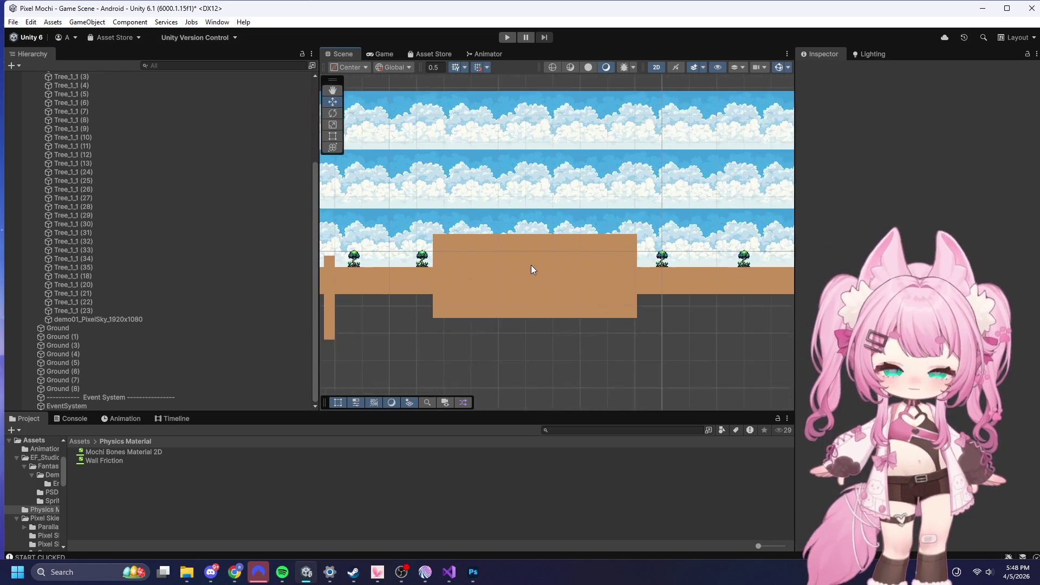
scroll(531, 270, "up", 2)
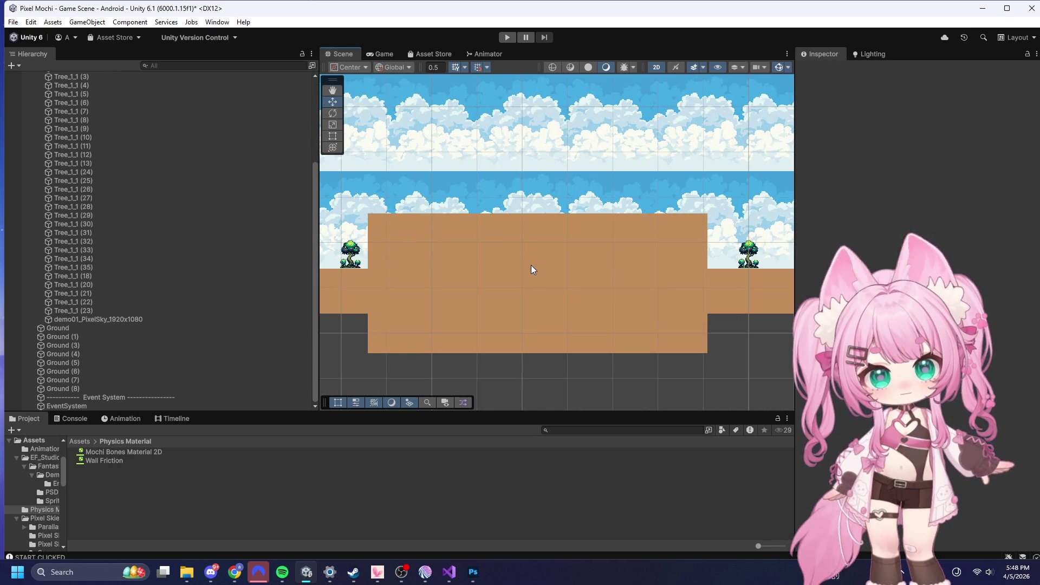
scroll(531, 270, "down", 8)
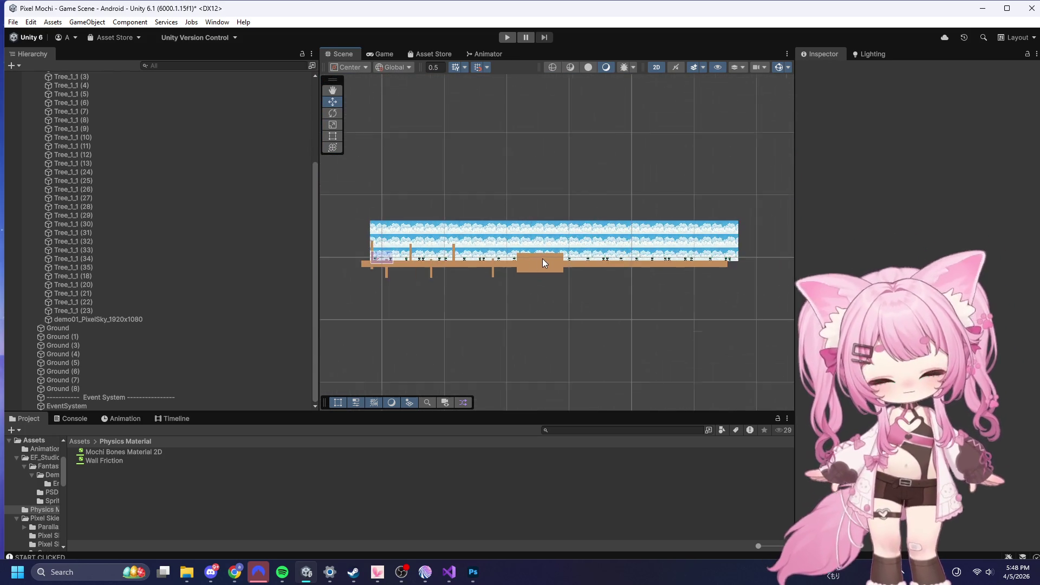
scroll(365, 256, "up", 8)
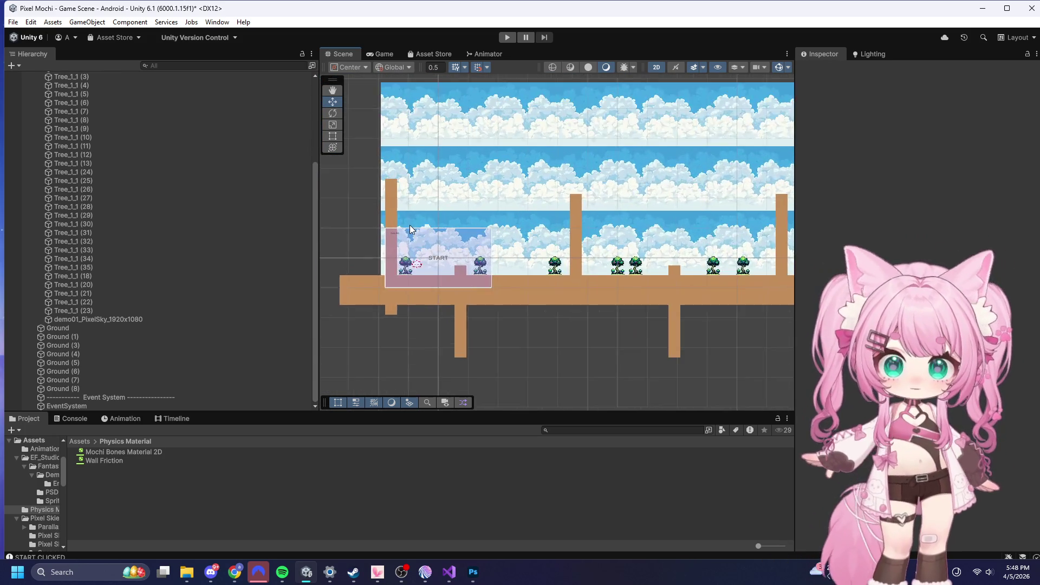
scroll(410, 229, "up", 6)
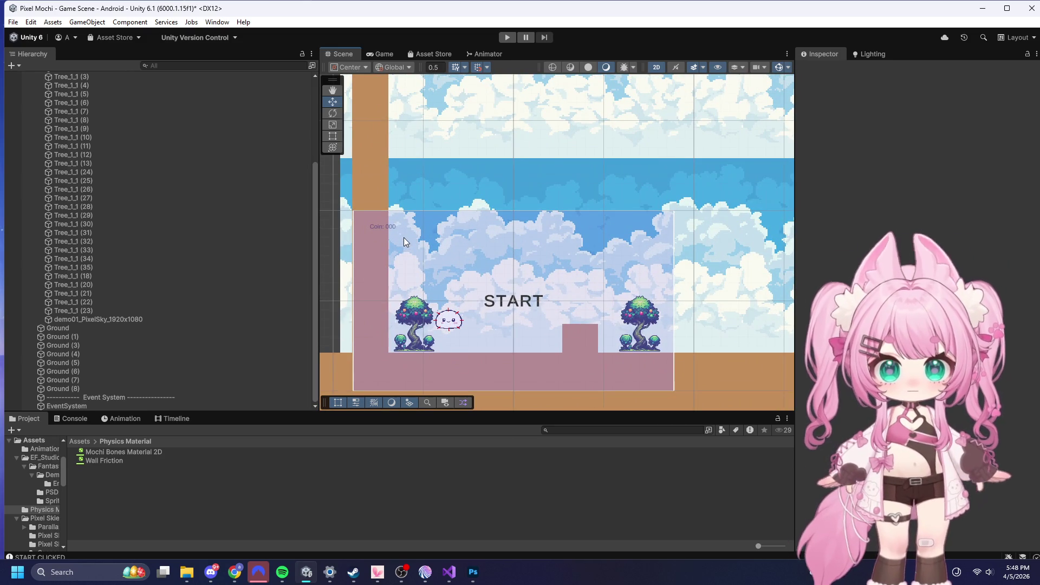
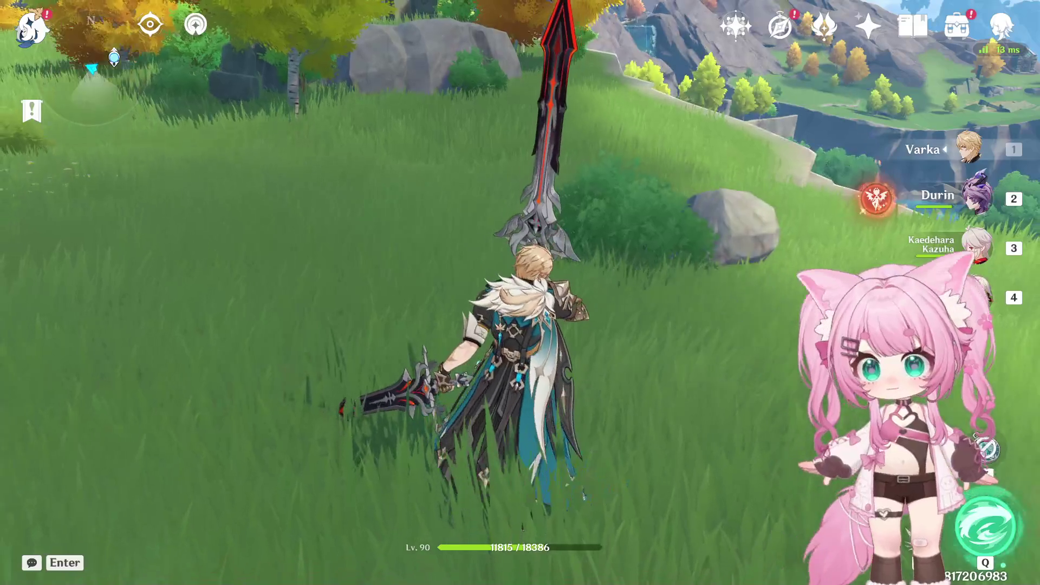
- Set Voice-Over Language to Japanese in Language settings, keeping Game Language English, then close settings
key("Escape")
left_click(26, 446)
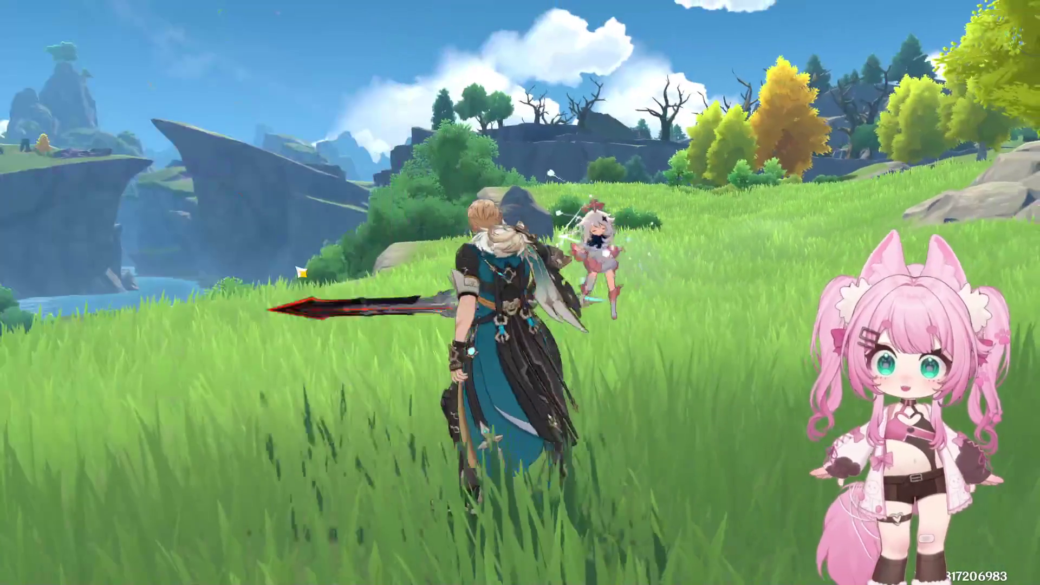
left_click(122, 203)
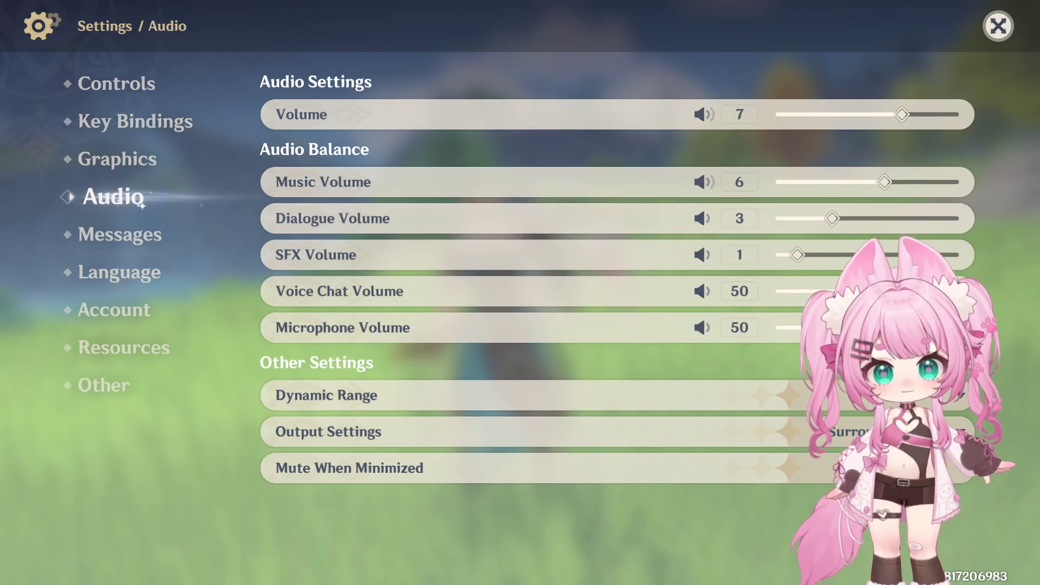
left_click(123, 339)
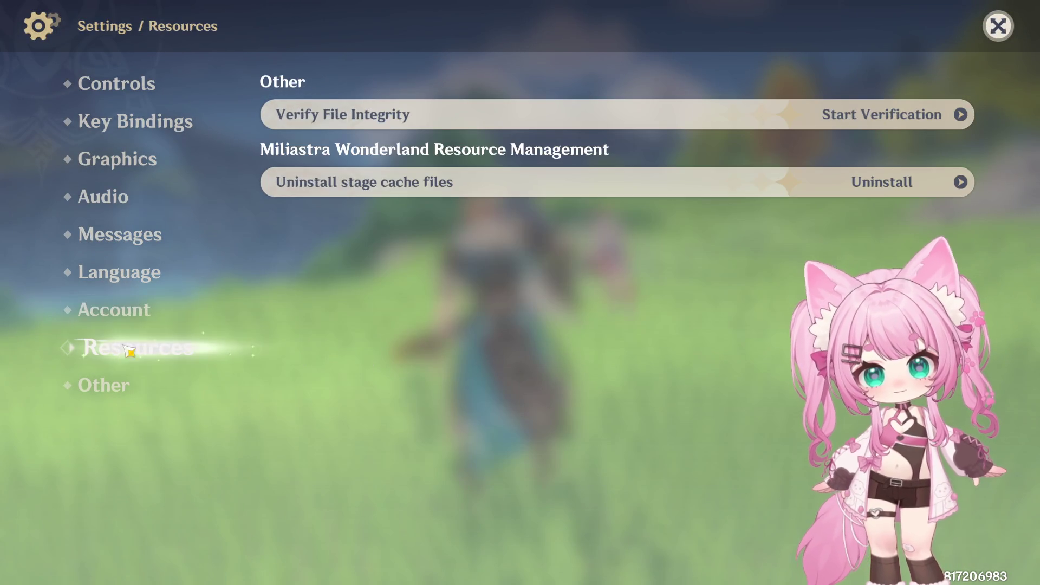
left_click(113, 309)
left_click(116, 282)
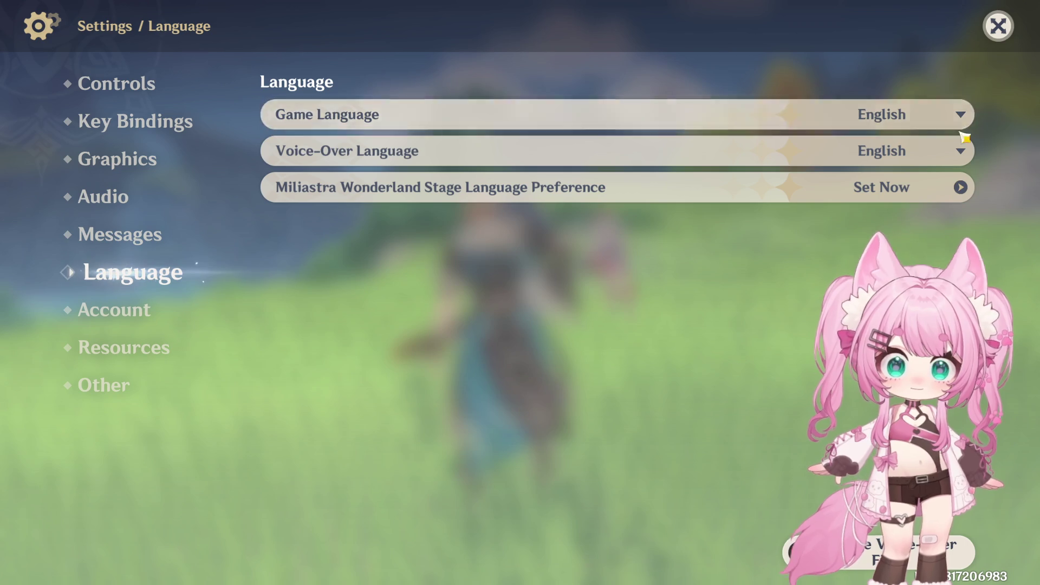
left_click(958, 151)
left_click(880, 230)
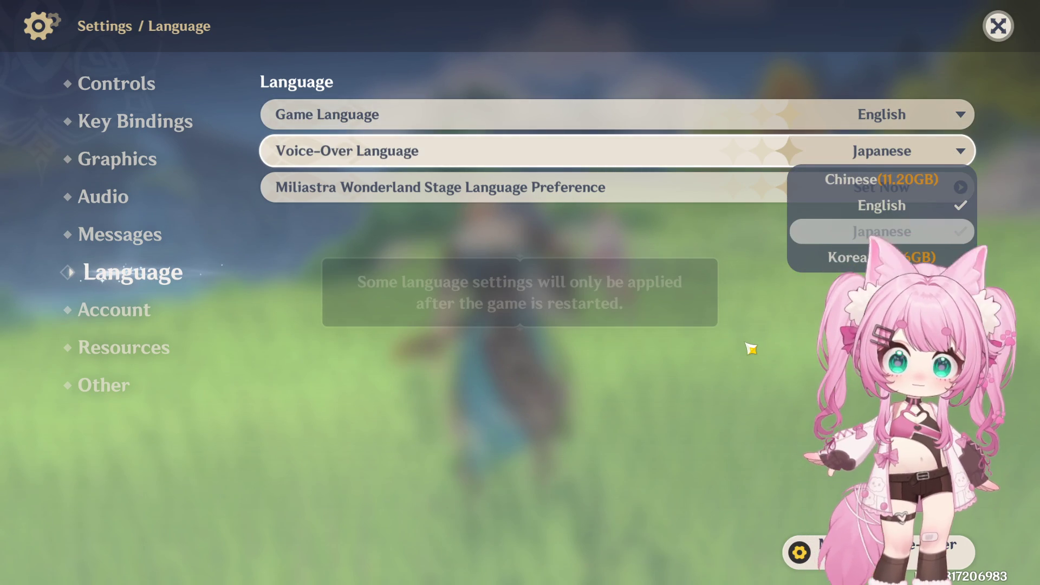
left_click(512, 286)
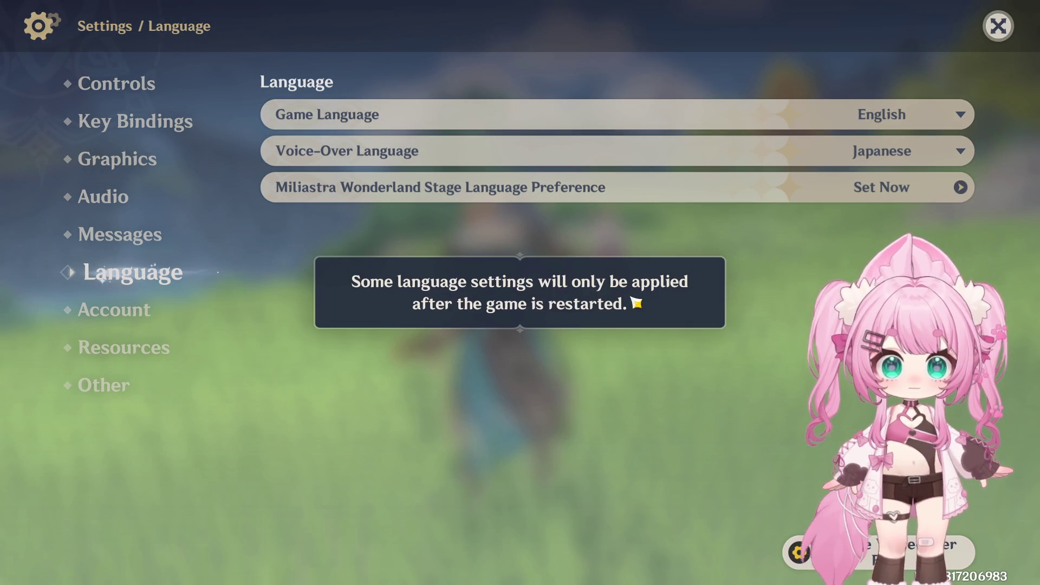
left_click(994, 44)
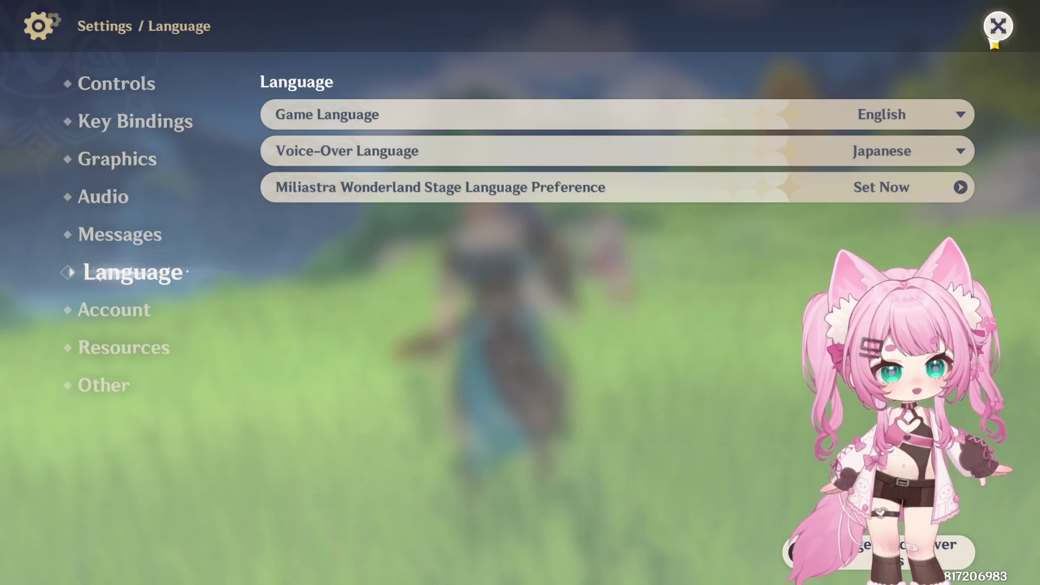
left_click(996, 34)
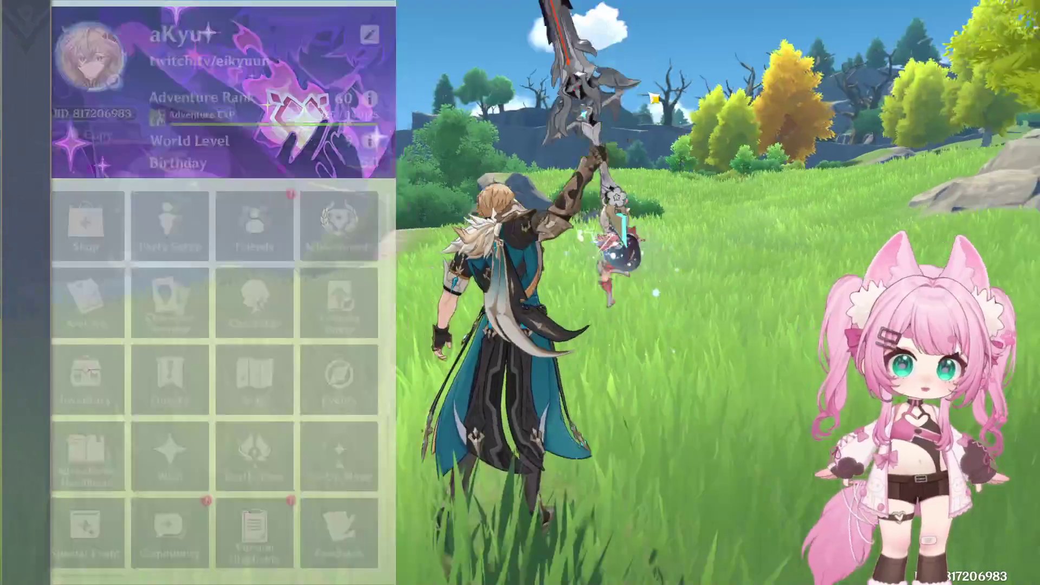
- Claim all rewards from the mailbox and close it
key("Escape")
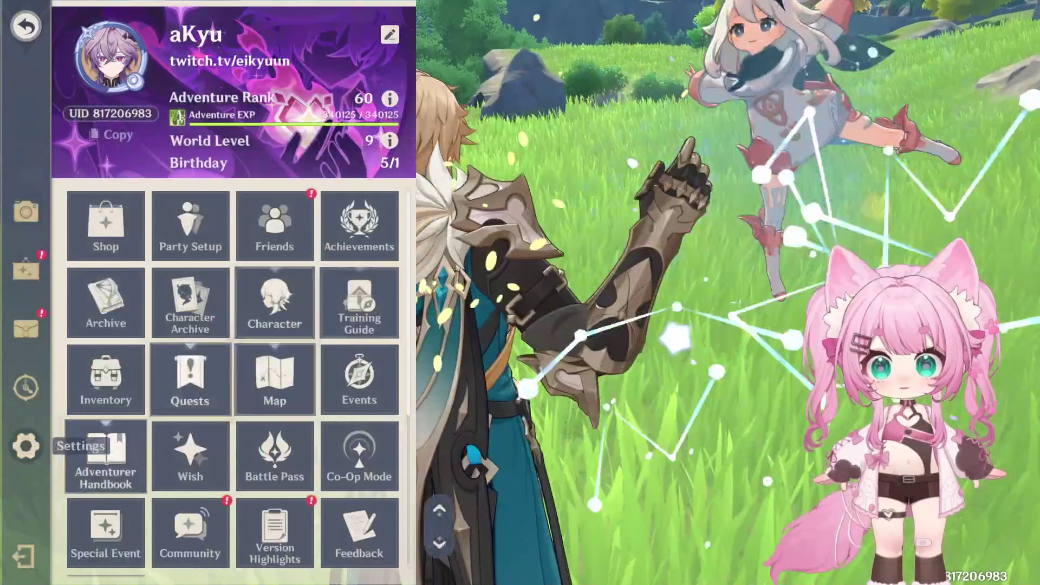
left_click(26, 327)
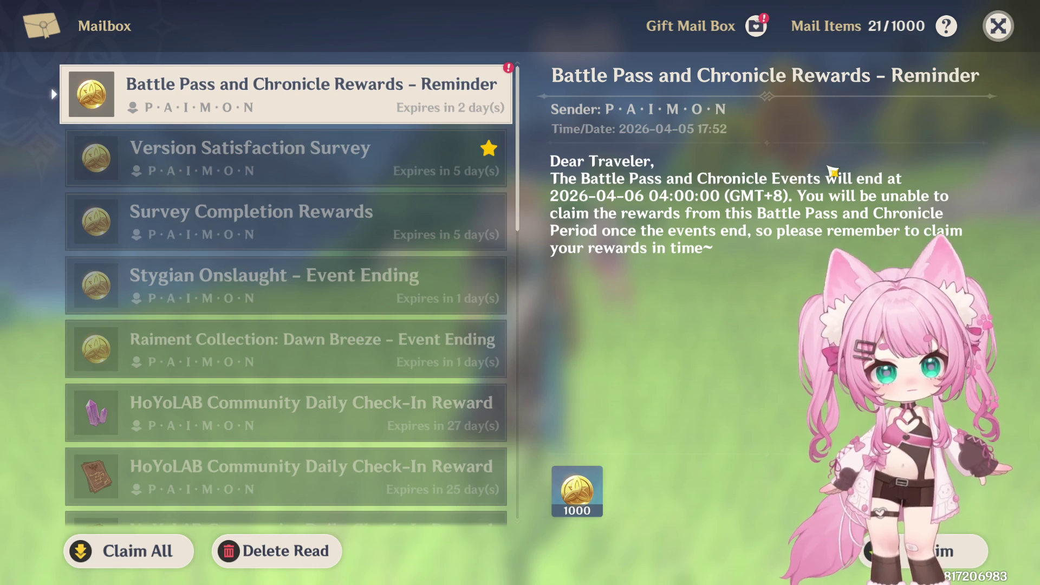
left_click(136, 551)
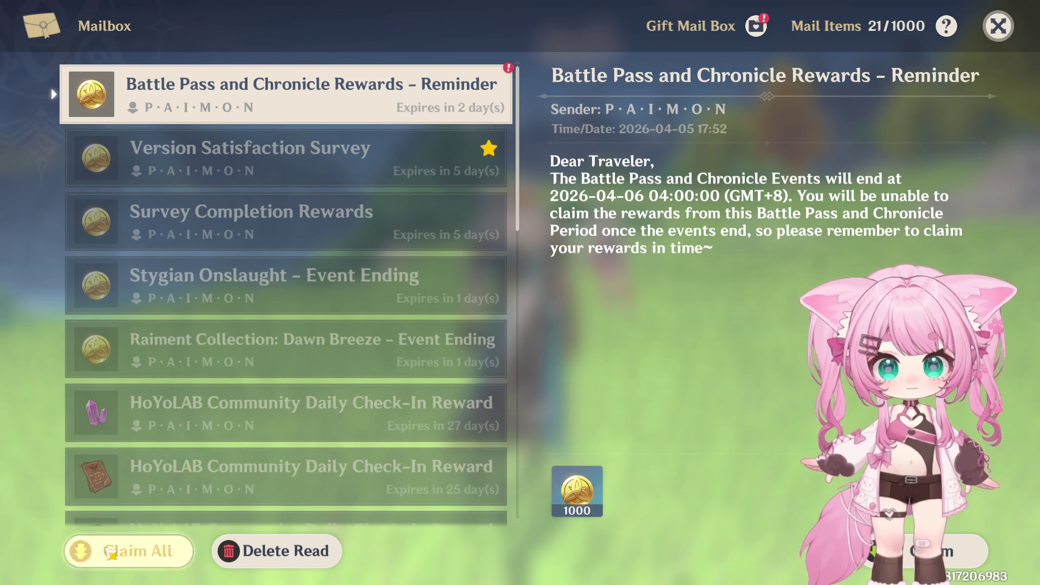
key("Escape")
key("Escape")
key("Escape")
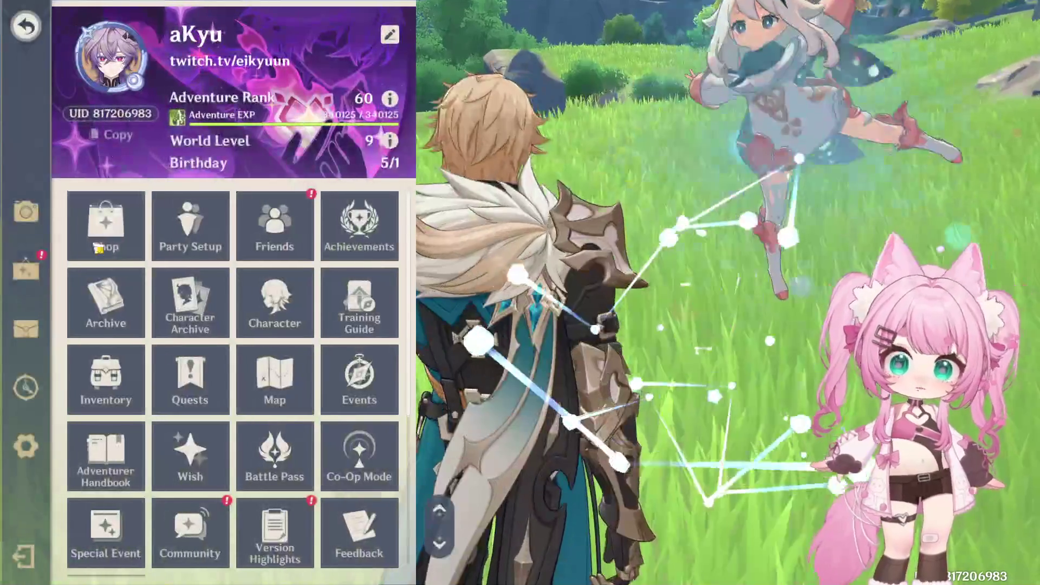
key("Escape")
- Browse the Imaginarium Theater, Nod-Krai, Moongaze Chapter, Wonderland Treasures and Test Run events, then exit
key("F5")
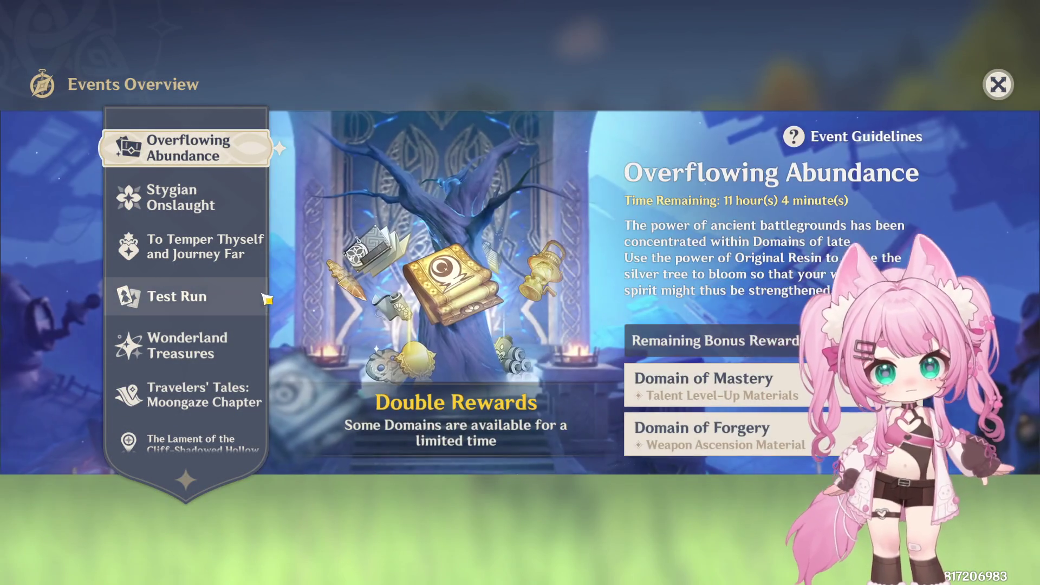
scroll(263, 295, "down", 3)
left_click(212, 414)
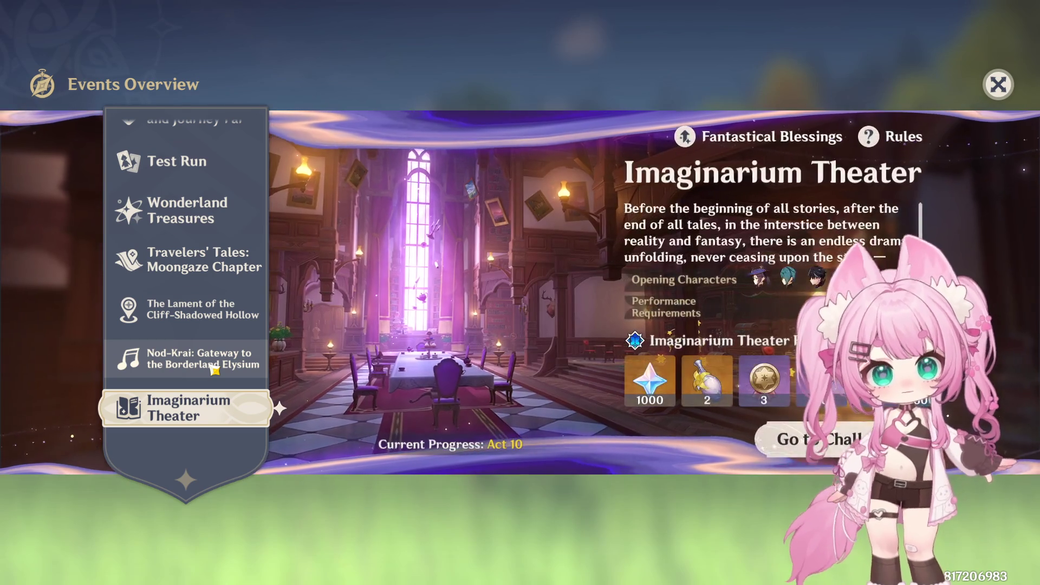
left_click(215, 367)
left_click(172, 268)
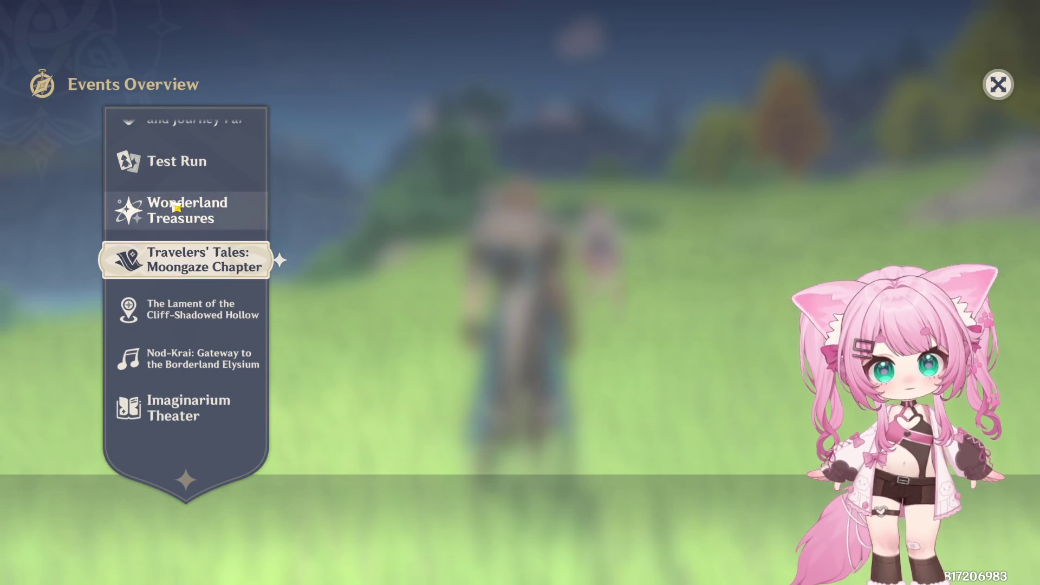
left_click(171, 210)
left_click(198, 283)
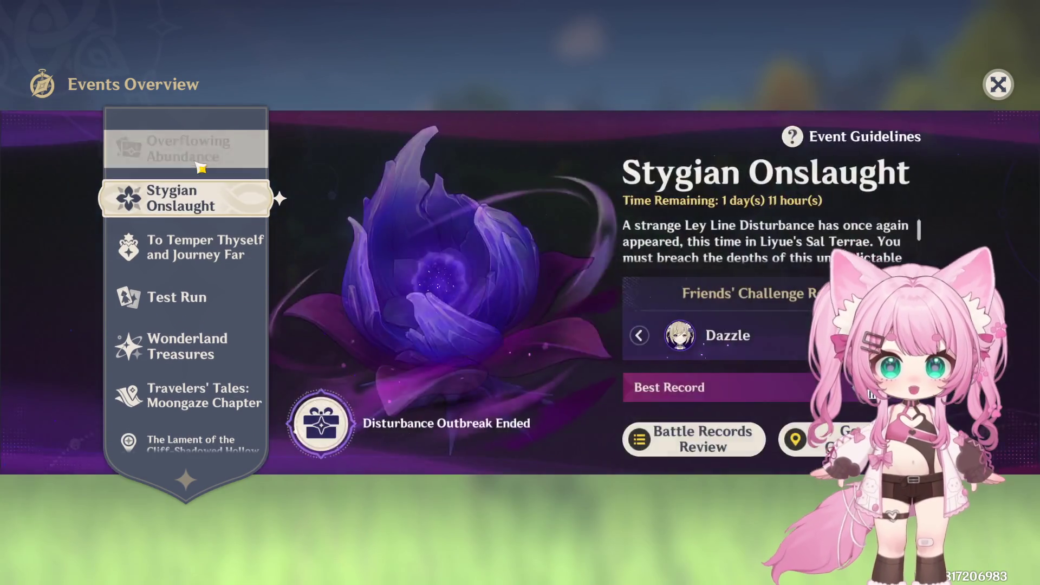
left_click(206, 163)
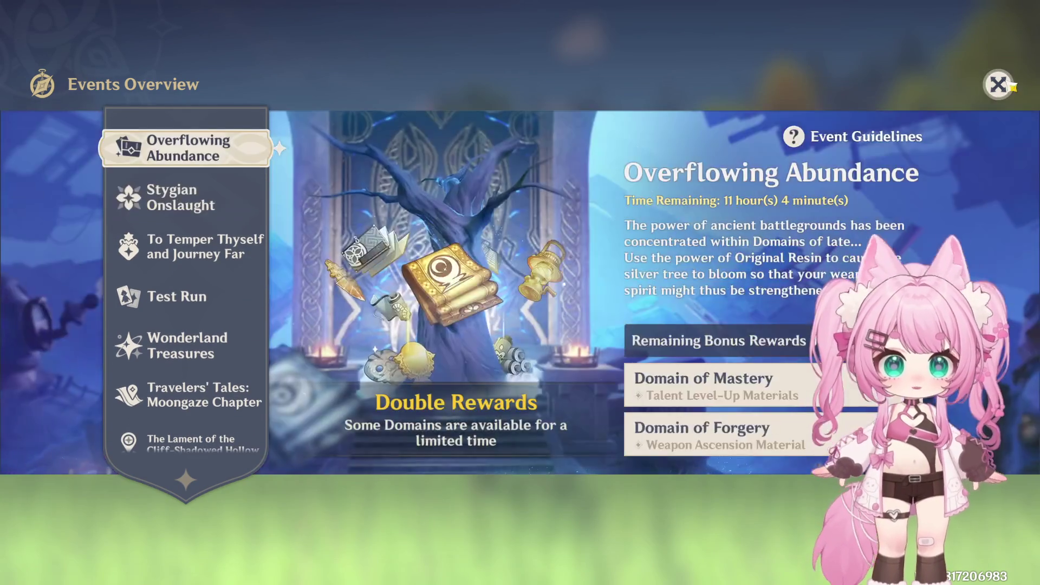
key("Escape")
key("Escape")
key("Escape")
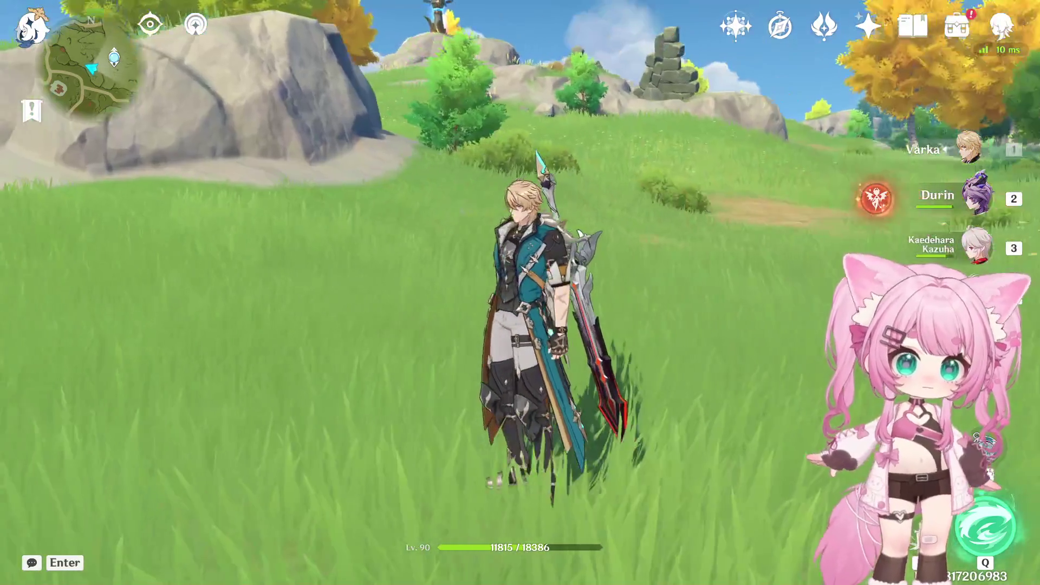
- Locate the Fortress of Meropide waypoint in Fontaine on the world map and teleport to it
key("m")
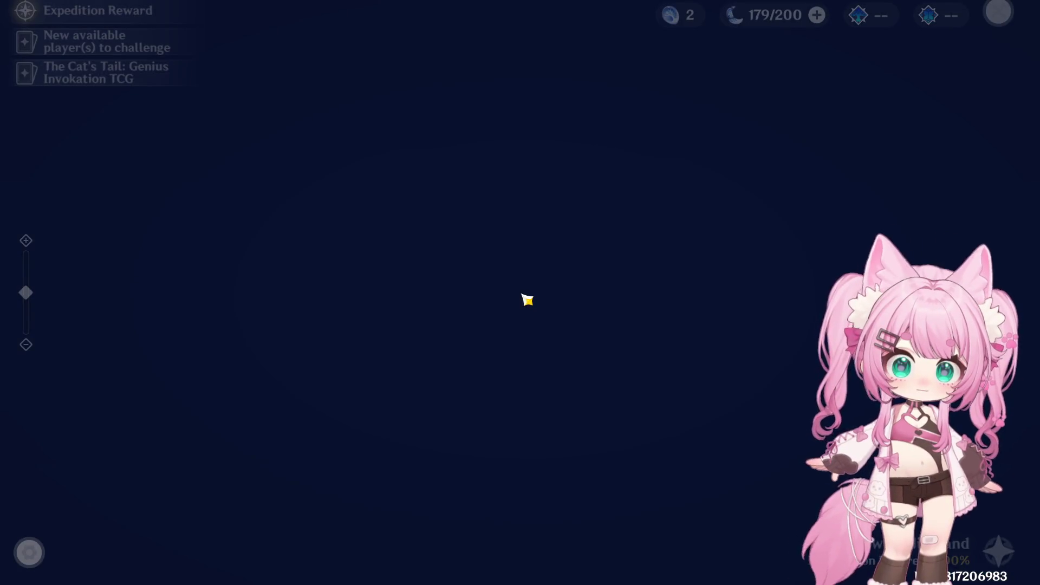
scroll(528, 300, "down", 5)
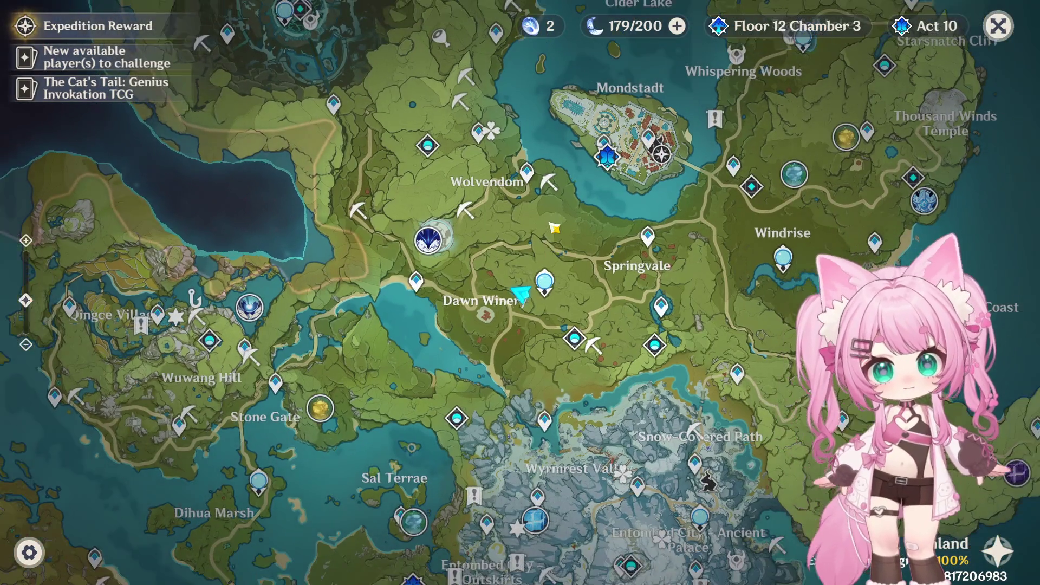
scroll(523, 295, "up", 1)
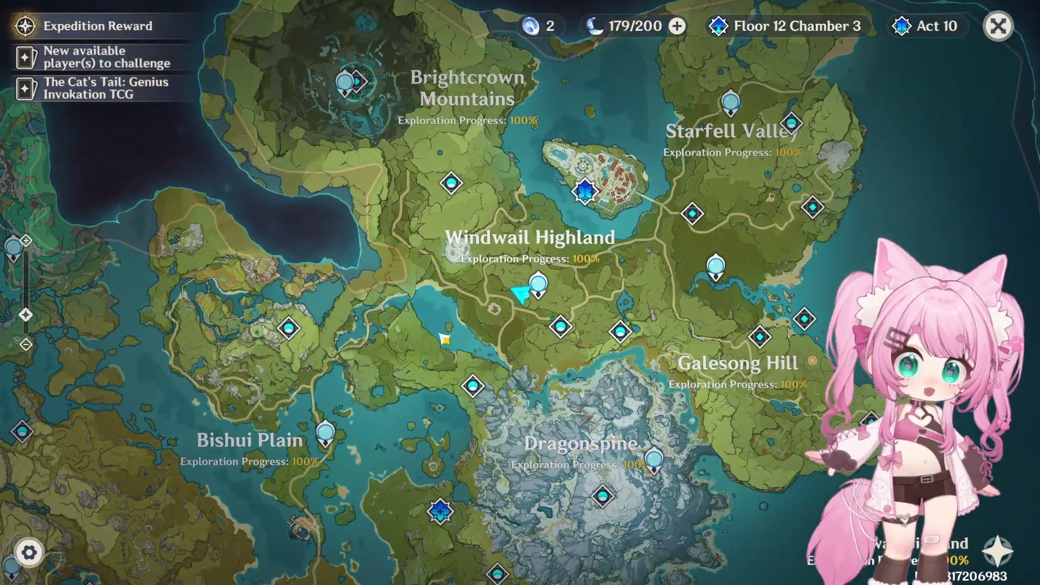
mouse_move(188, 504)
left_mouse_down()
mouse_move(346, 330)
mouse_move(254, 428)
mouse_move(259, 411)
mouse_move(282, 406)
mouse_move(541, 372)
mouse_move(626, 319)
mouse_move(509, 541)
mouse_move(163, 411)
mouse_move(282, 530)
mouse_move(466, 268)
mouse_move(464, 394)
mouse_move(497, 476)
left_mouse_up()
mouse_move(495, 82)
left_mouse_down()
mouse_move(494, 272)
mouse_move(531, 453)
mouse_move(471, 569)
mouse_move(517, 573)
left_mouse_up()
scroll(428, 301, "up", 5)
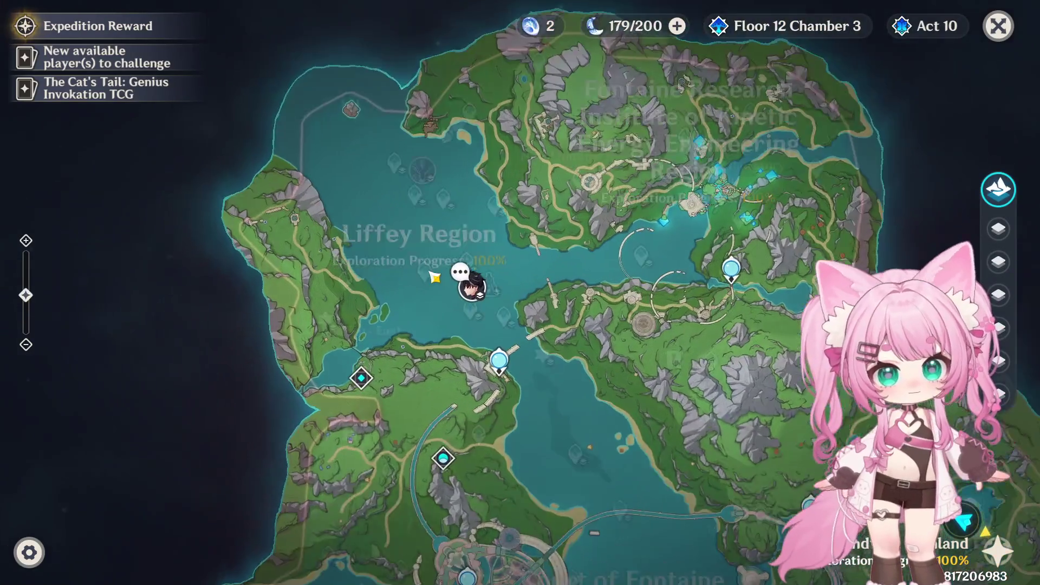
scroll(433, 292, "up", 5)
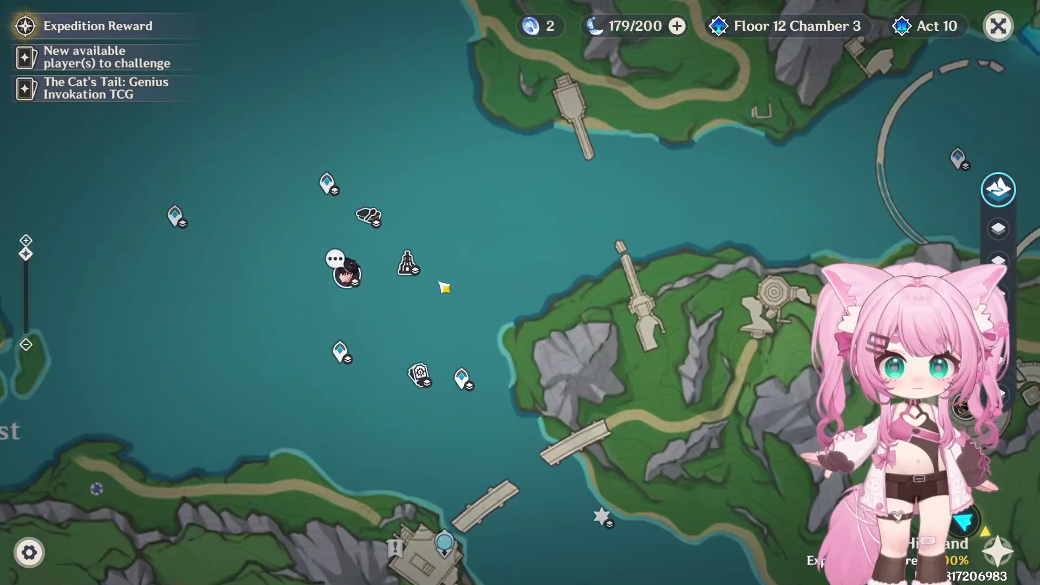
left_click(341, 354)
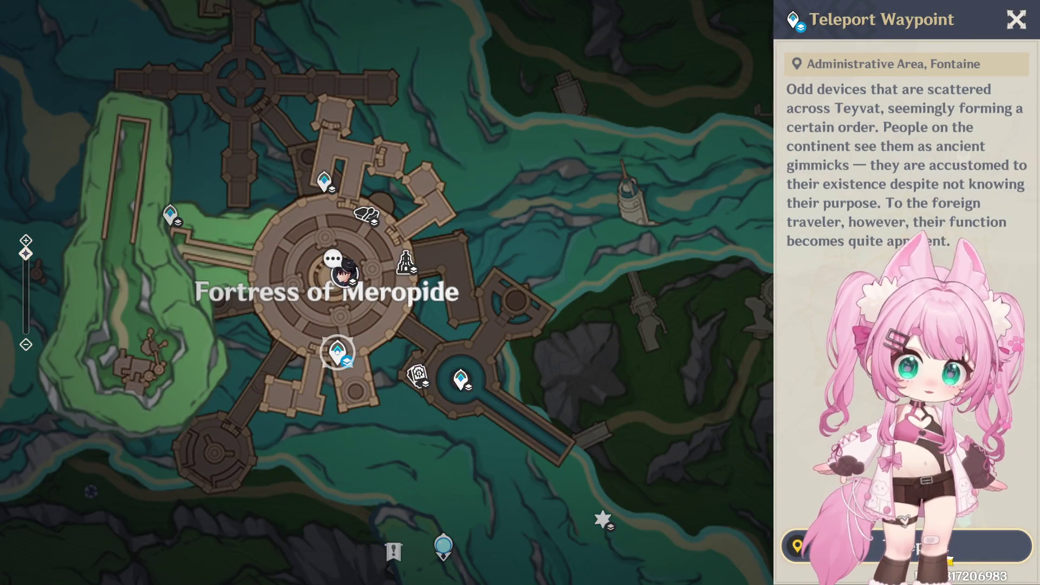
left_click(906, 546)
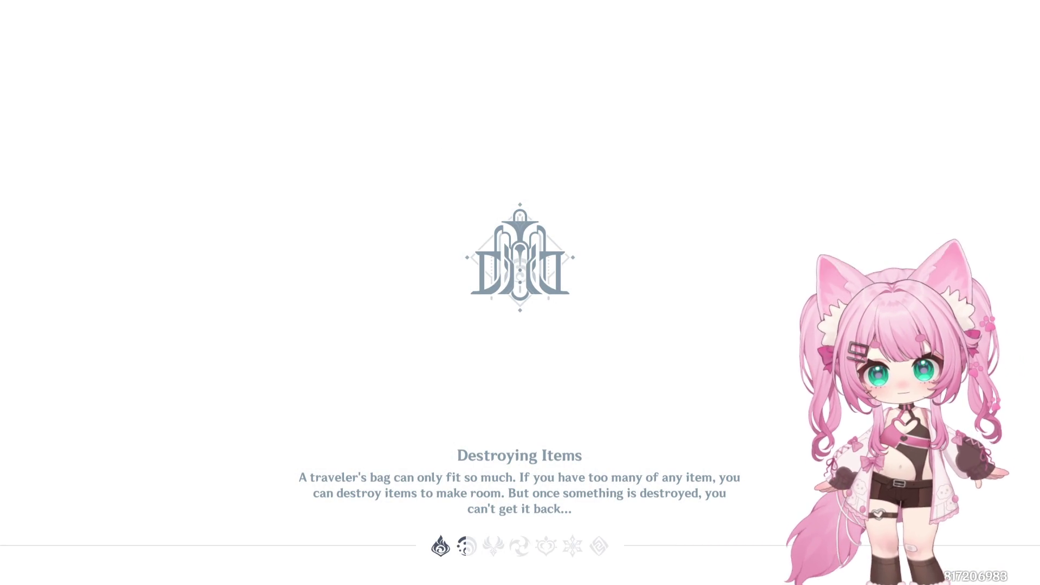
- Skip to the next loading tip and turn the system volume down two notches
left_click(588, 292)
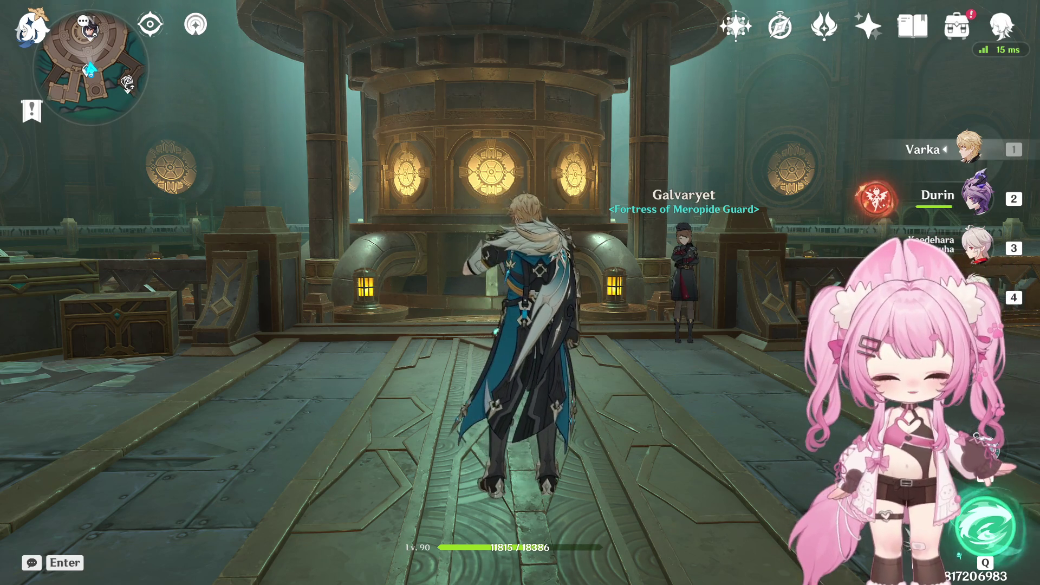
key("XF86AudioLowerVolume")
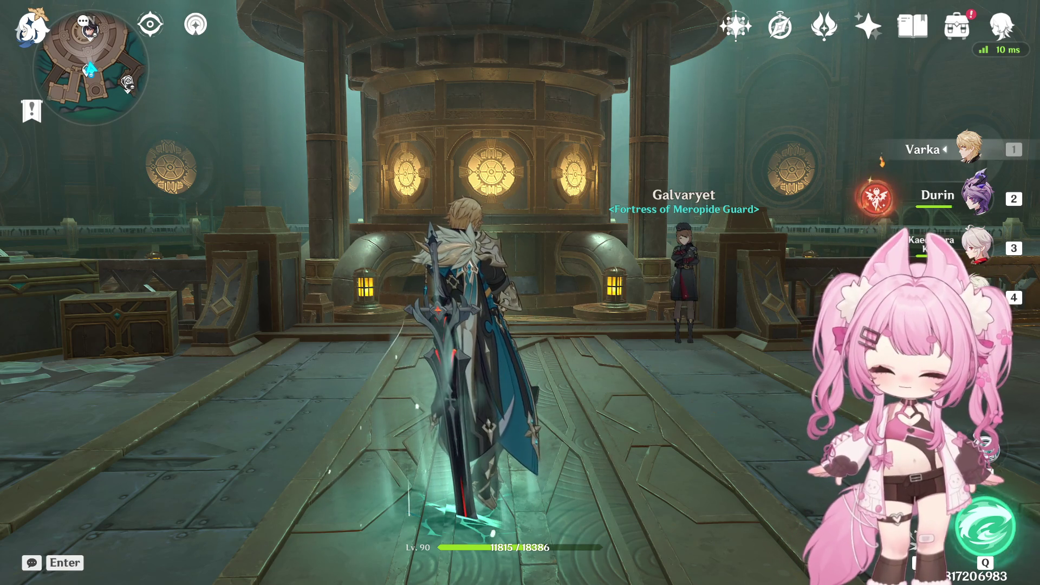
key("XF86AudioLowerVolume")
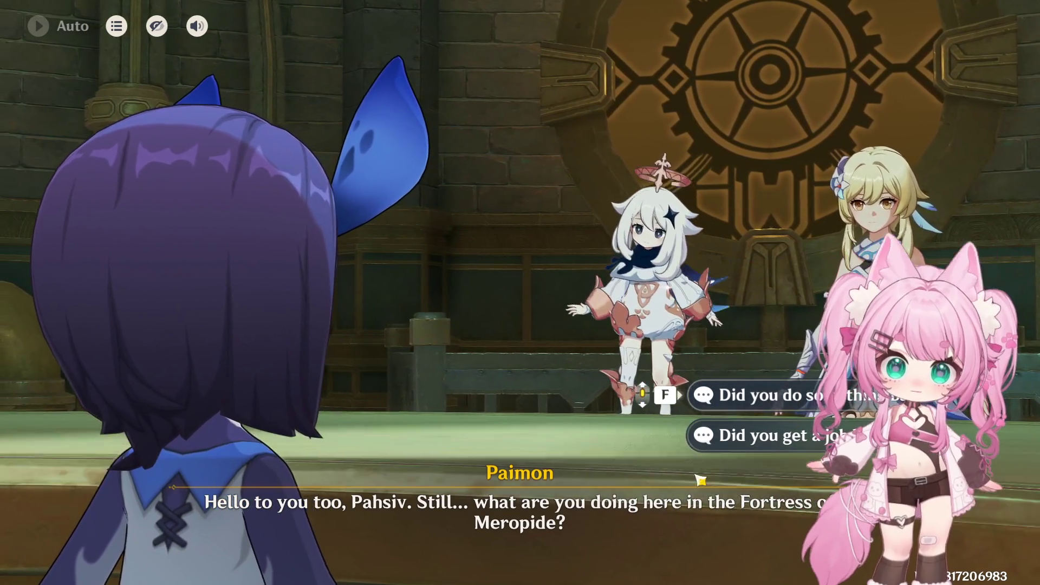
- Answer Paimon's question and advance Pahsiv's conversation through to Wriothesley's greeting
key("f")
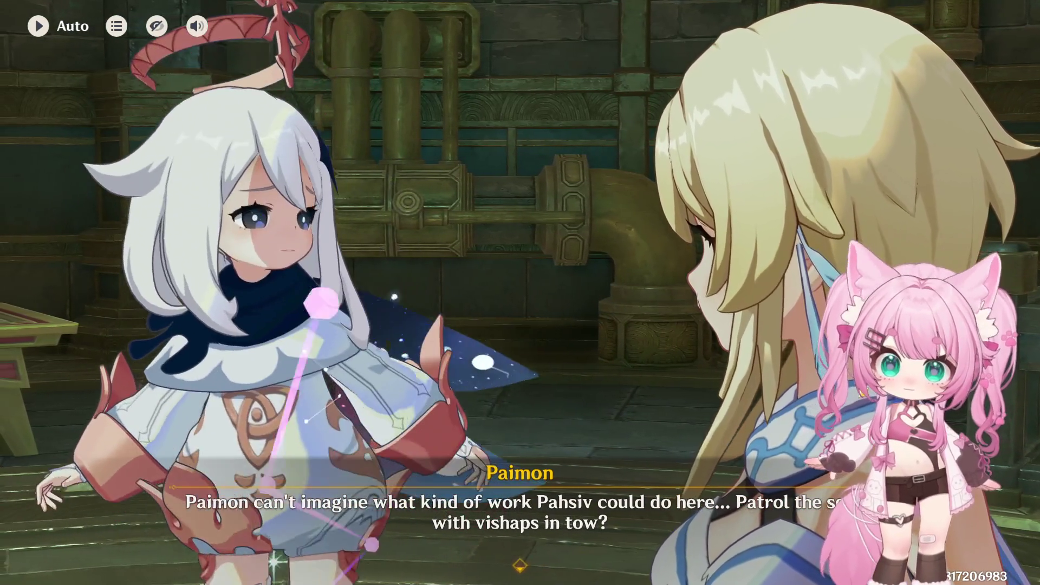
key("space")
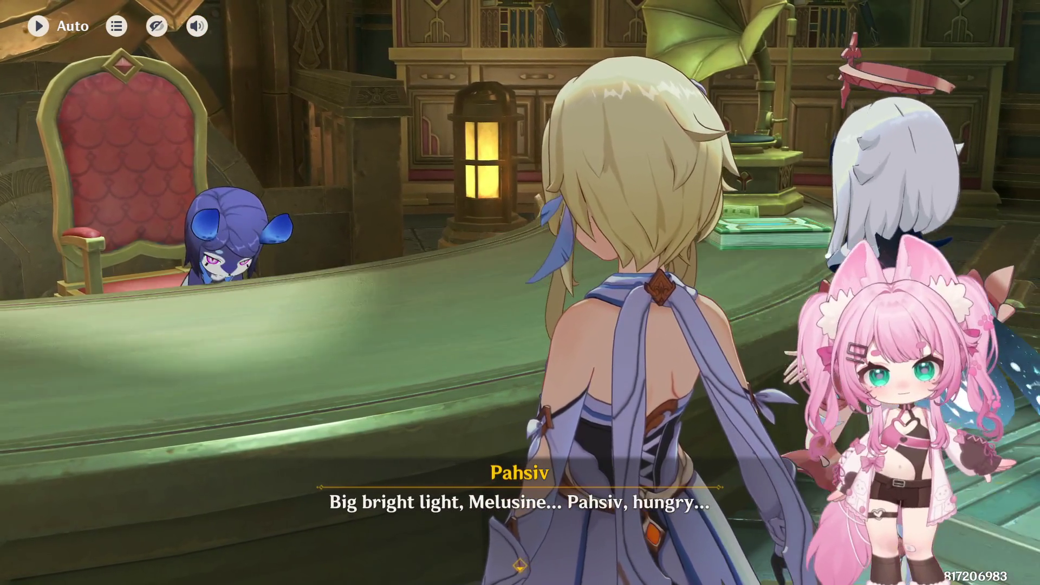
key("space")
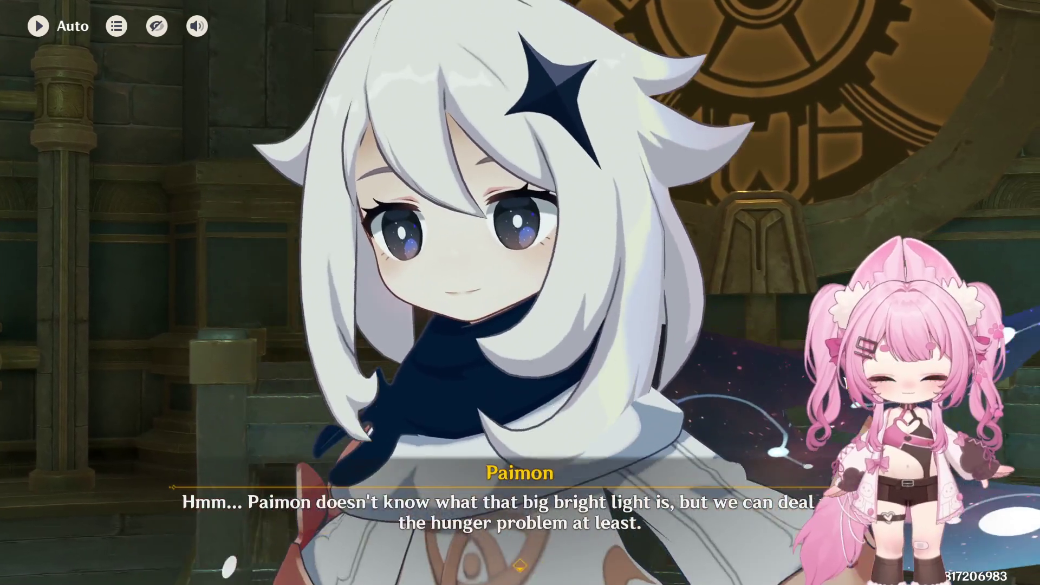
key("space")
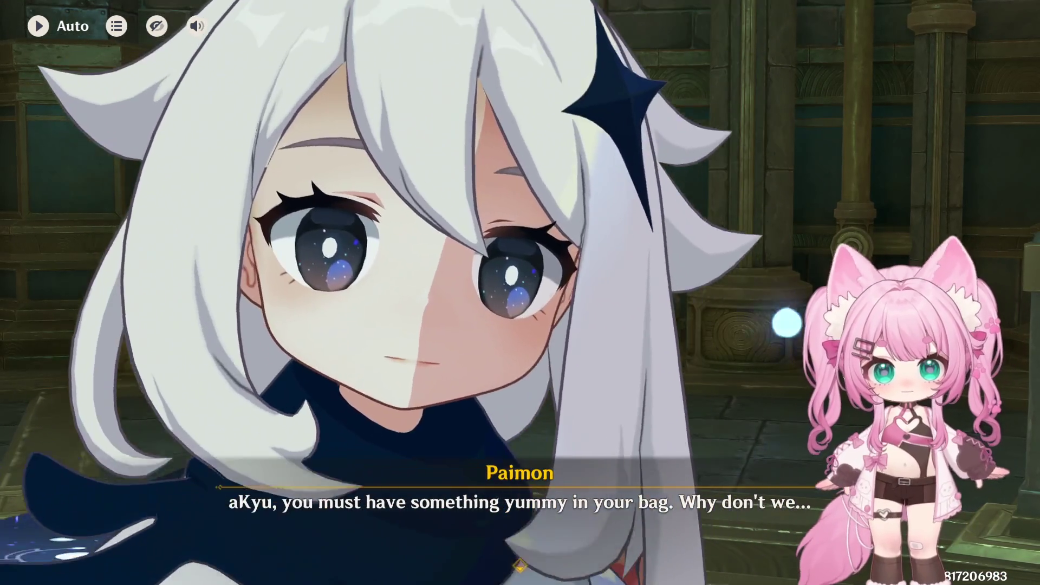
key("space")
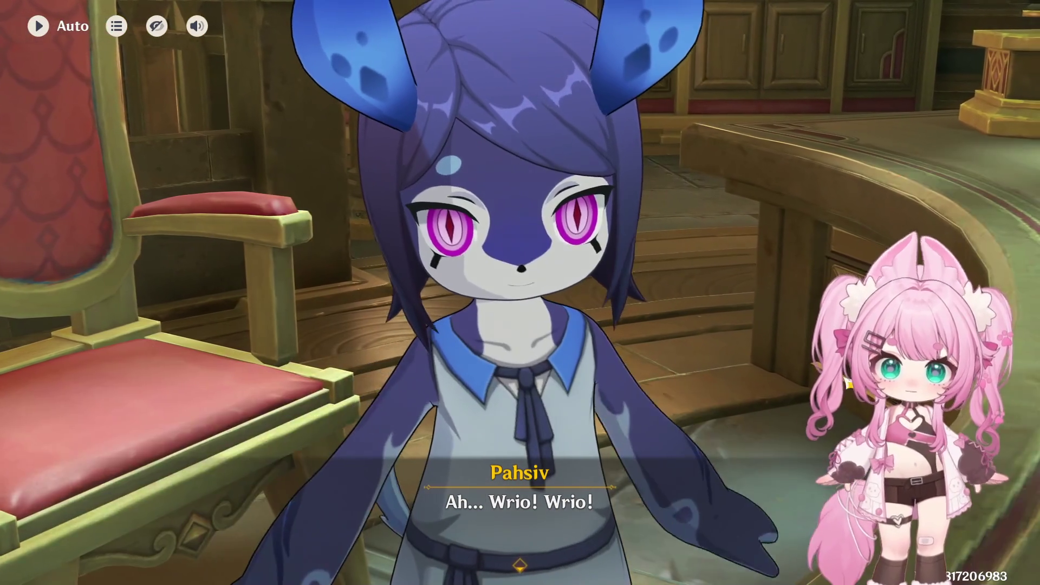
key("space")
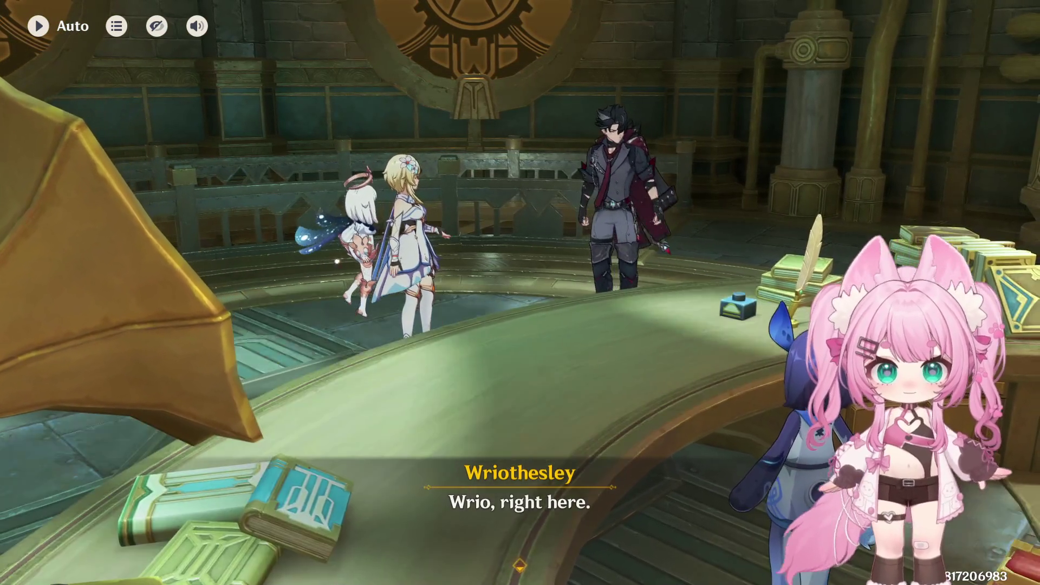
key("space")
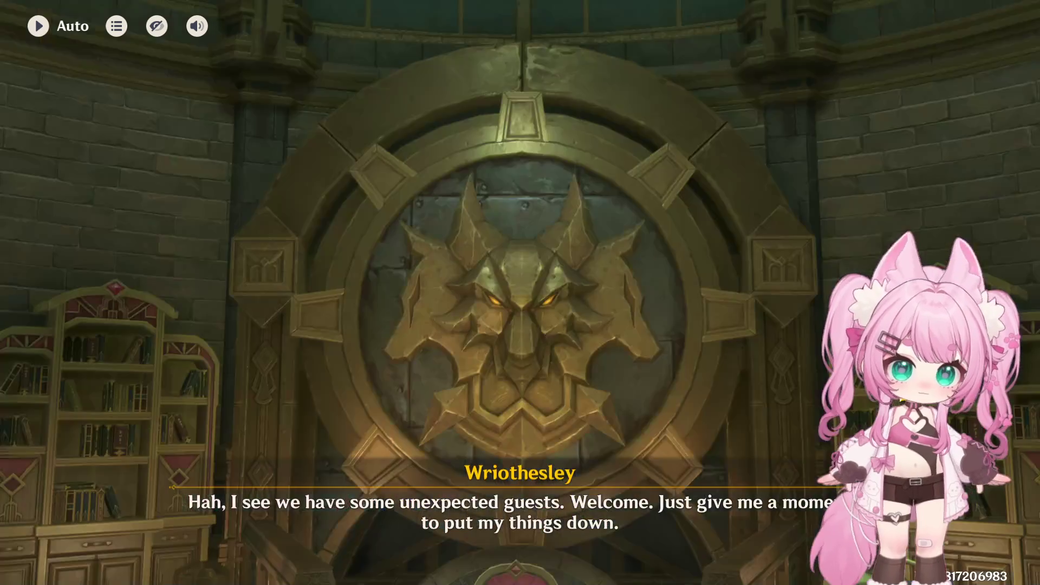
- Advance Wriothesley's lines, choose the 'So, how did Pahsiv…' reply, and continue to his explanation
key("space")
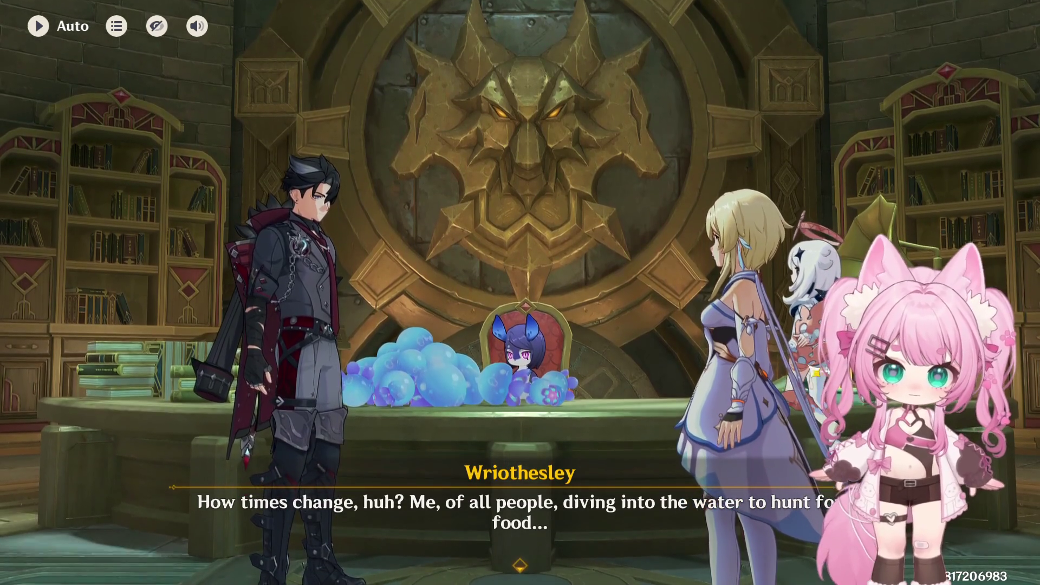
left_click(598, 254)
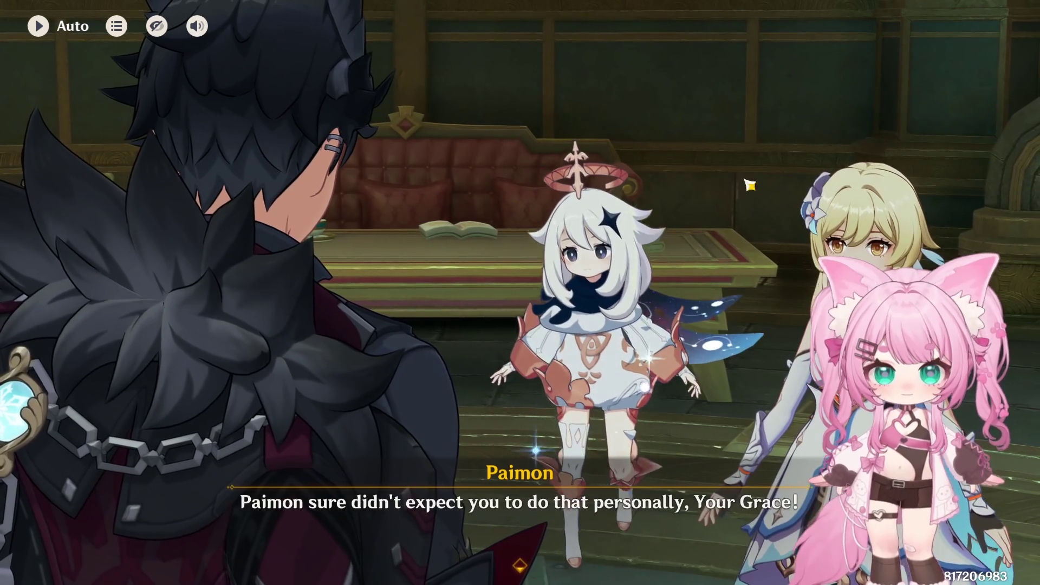
left_click(777, 176)
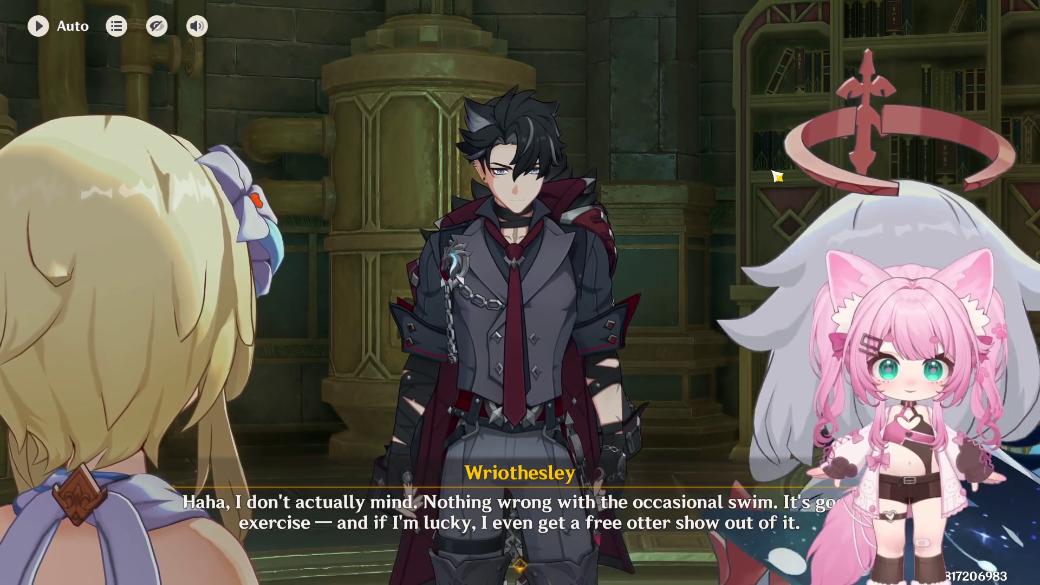
left_click(777, 177)
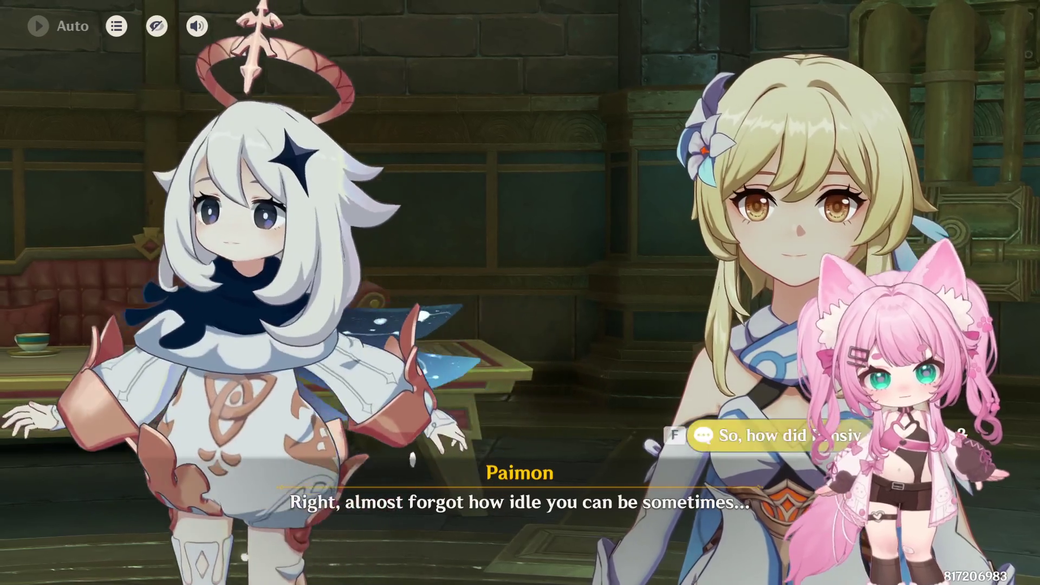
key("f")
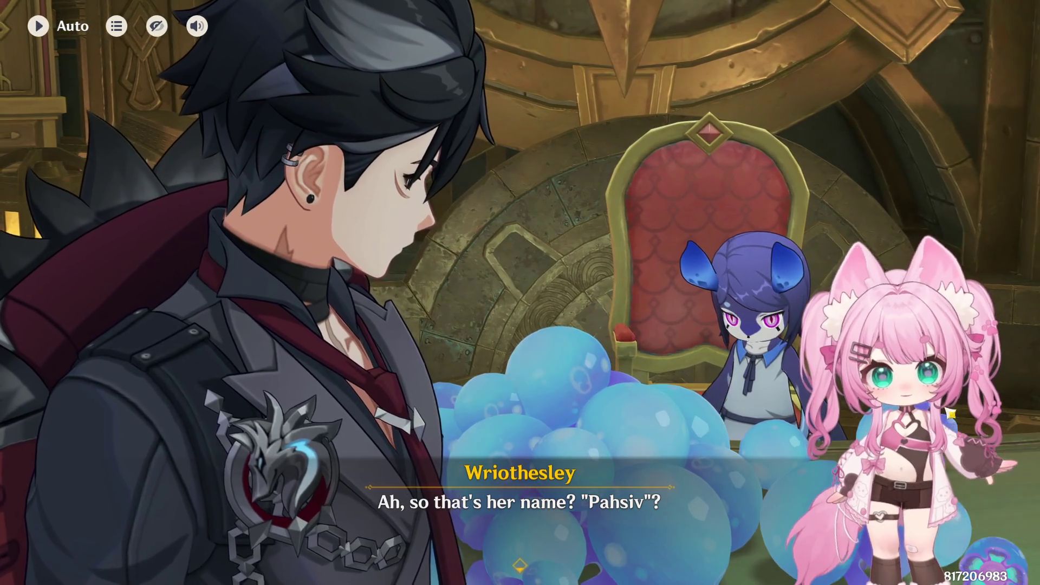
key("space")
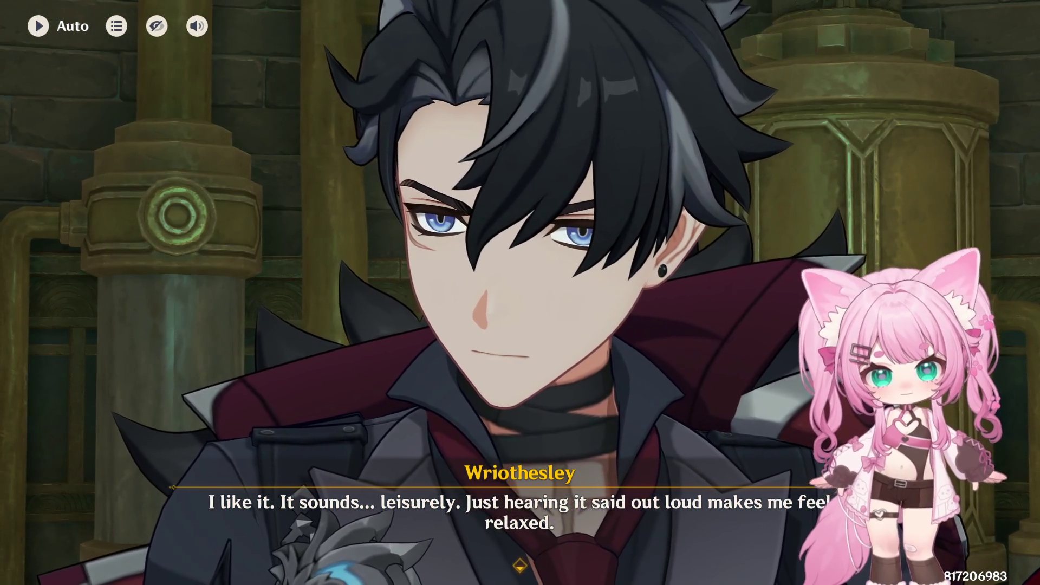
key("space")
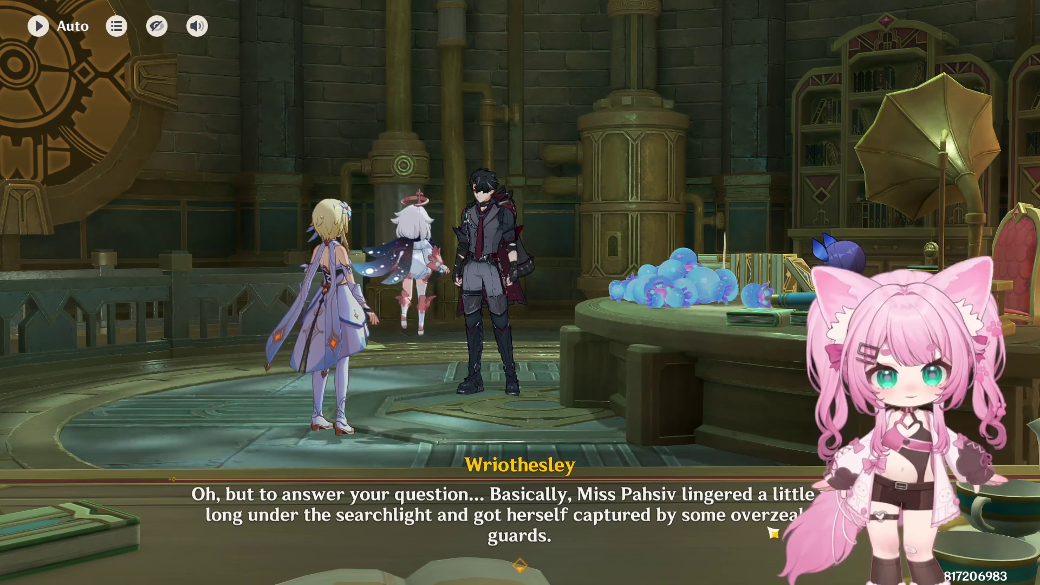
- Advance two of Wriothesley's lines to his warning about fish using head lights as bait
left_click(724, 157)
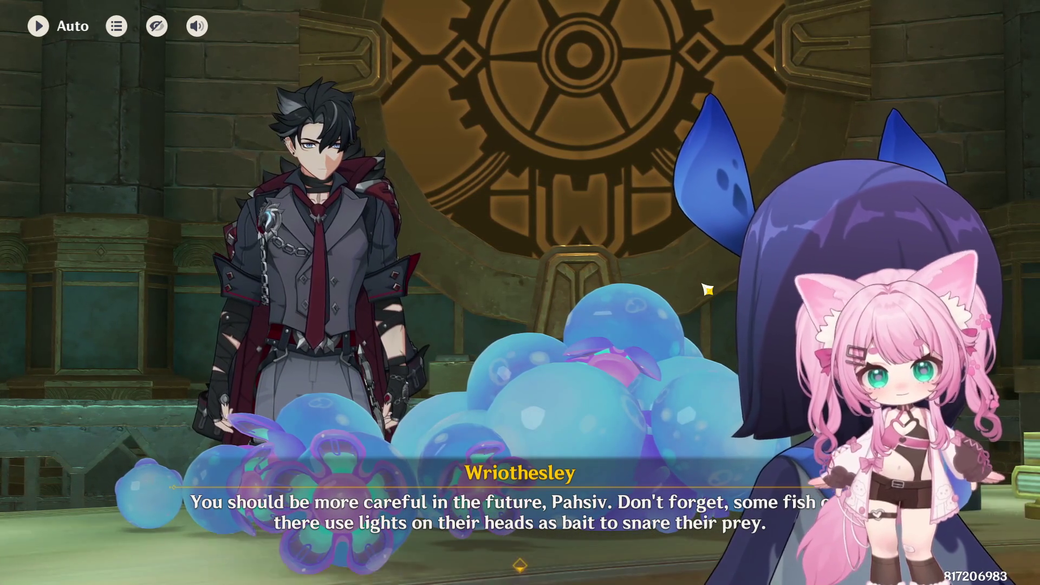
left_click(707, 290)
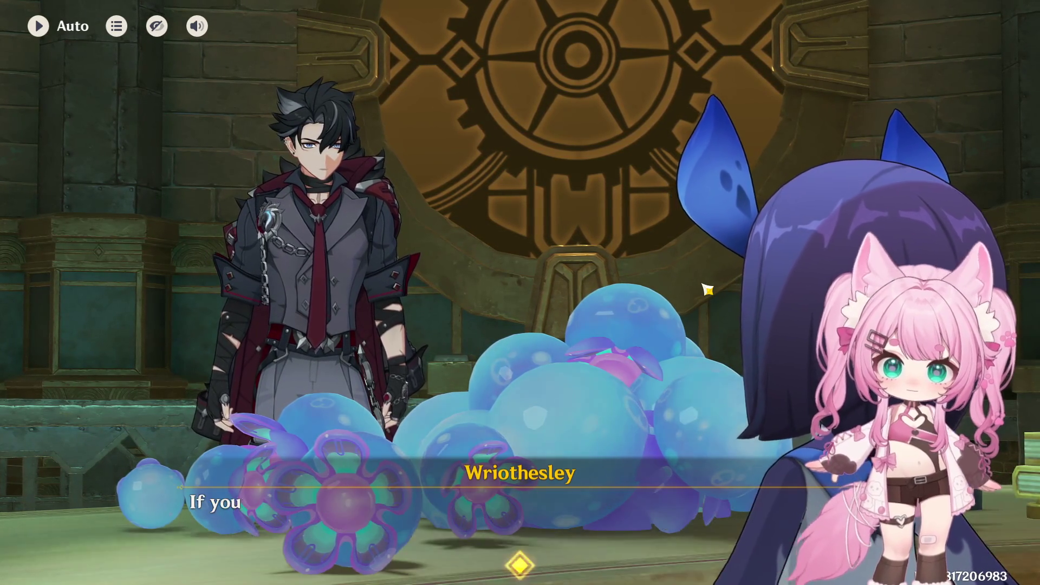